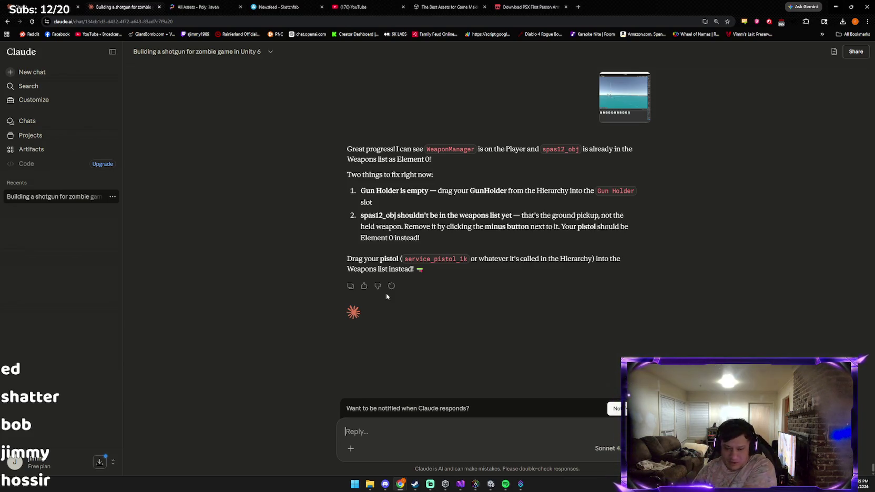
Switch from the Claude chat to the Unity editor showing the ArenaShooter scene.
left_click(484, 485)
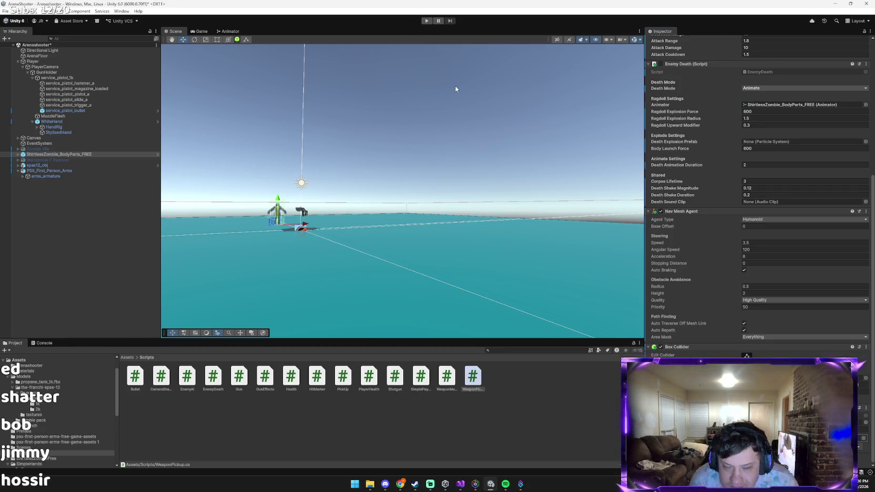
Try entering play mode twice and check the Console, then return to the Claude chat.
left_click(427, 21)
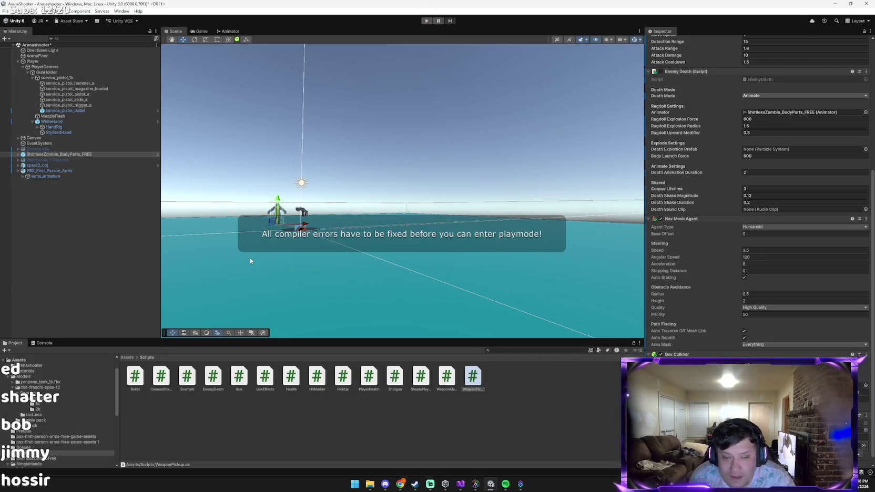
left_click(45, 343)
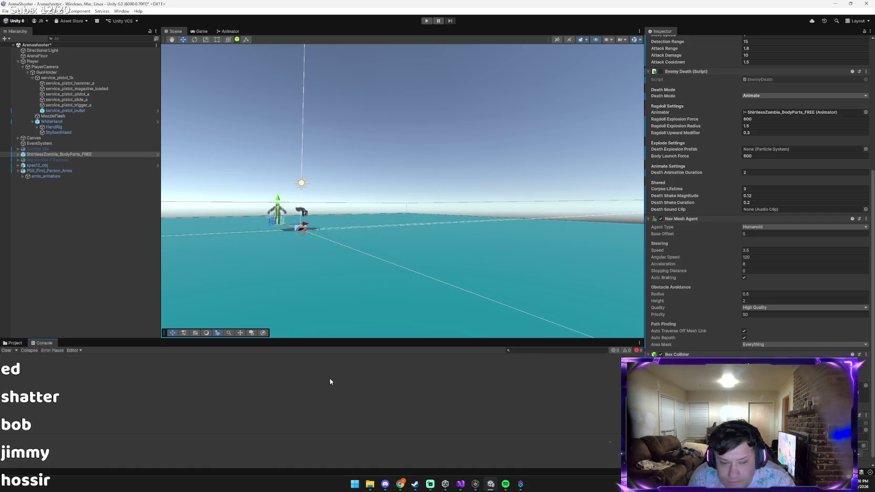
scroll(757, 347, "down", 1)
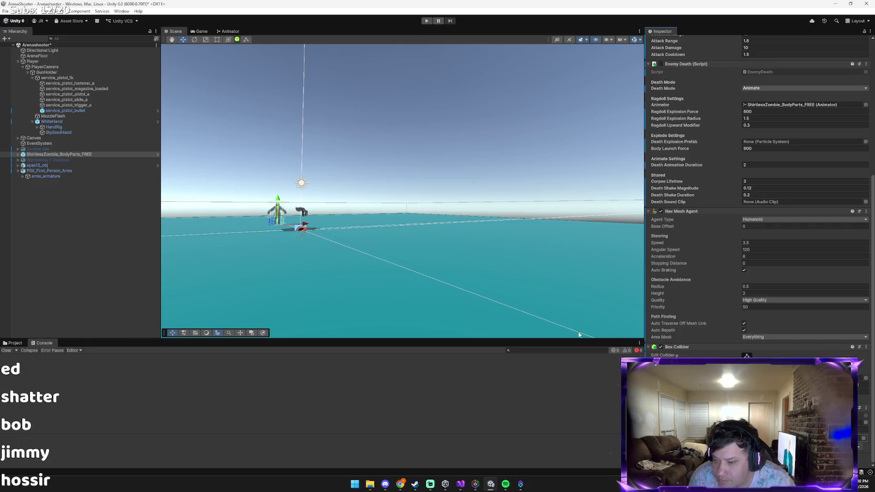
left_click(426, 21)
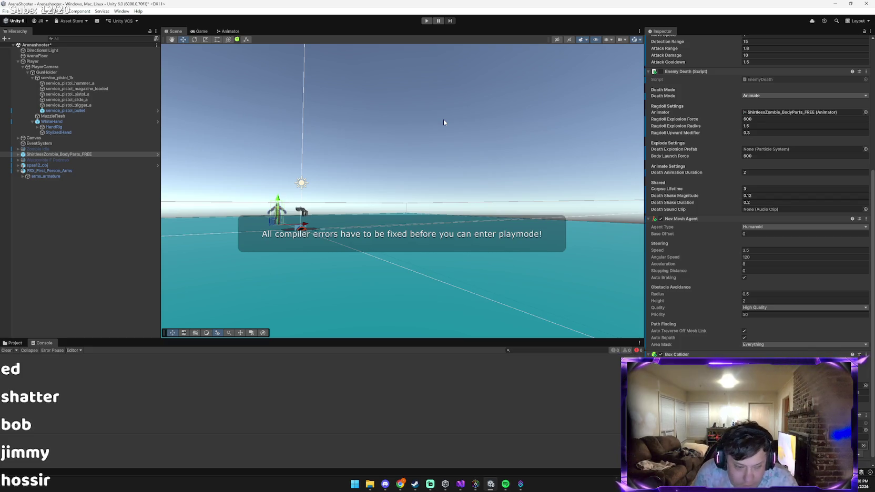
key("alt+Tab")
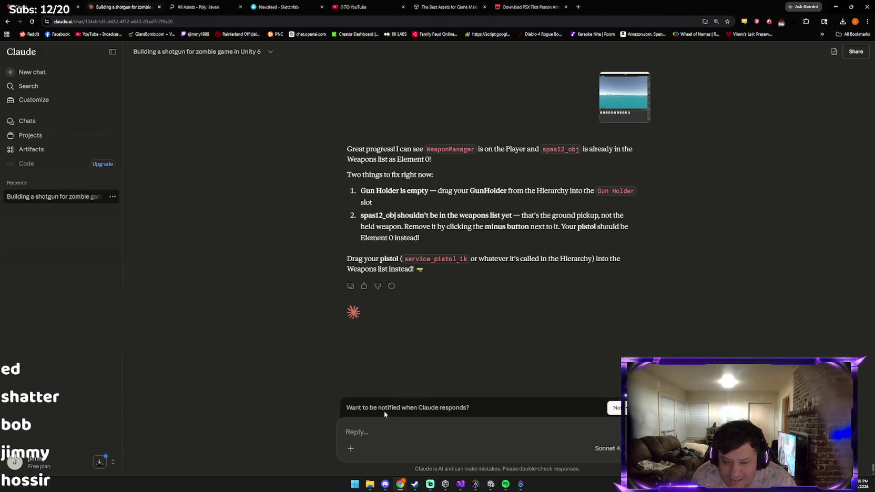
Send Claude a screenshot of Unity's play-mode error.
key("ctrl+v")
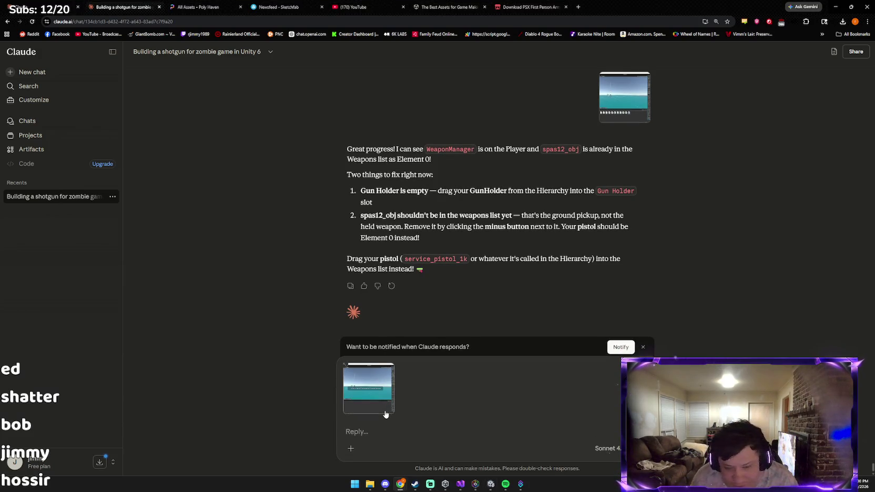
key("Return")
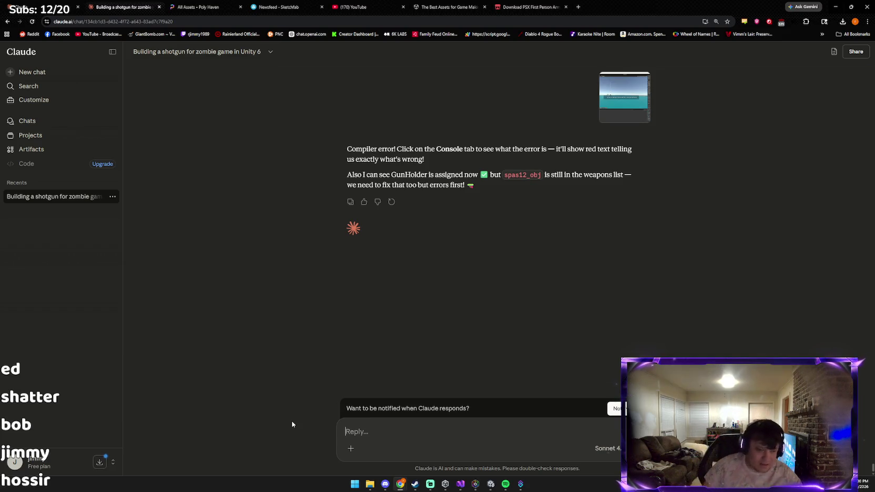
key("alt+Tab")
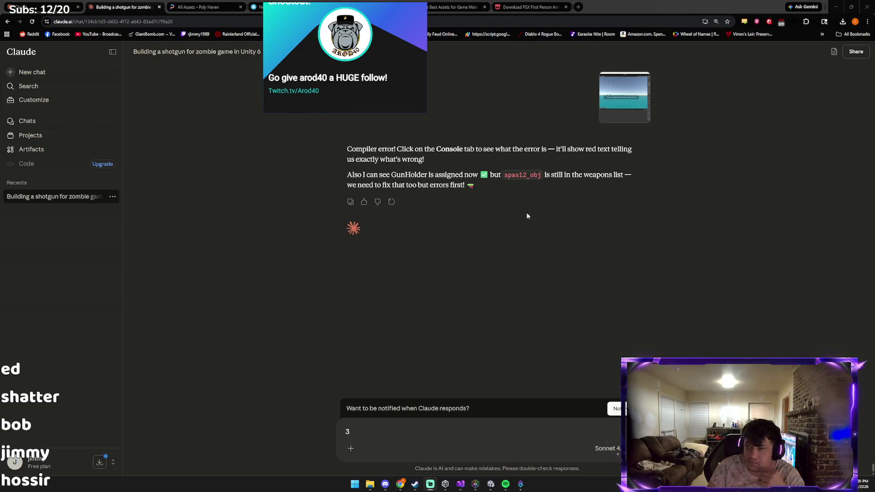
key("alt+Tab")
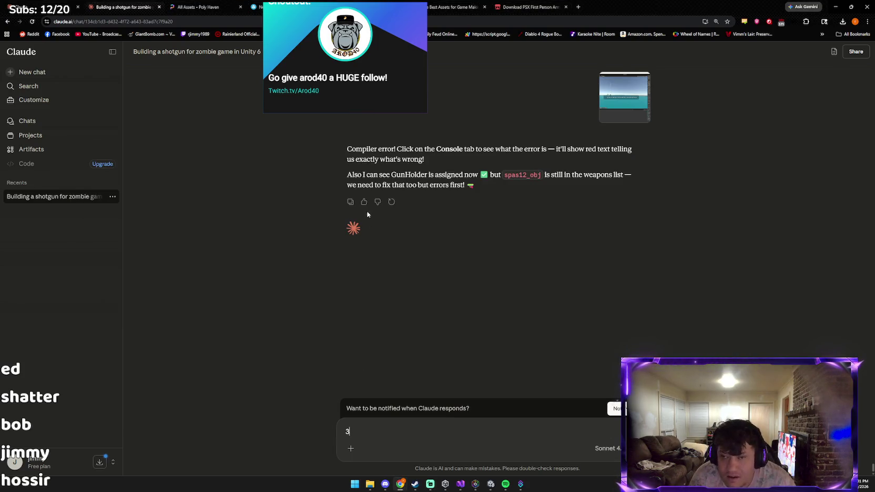
Filter Unity's Console to errors, showing six Shotgun.cs compile errors, then return to Claude.
left_click(490, 483)
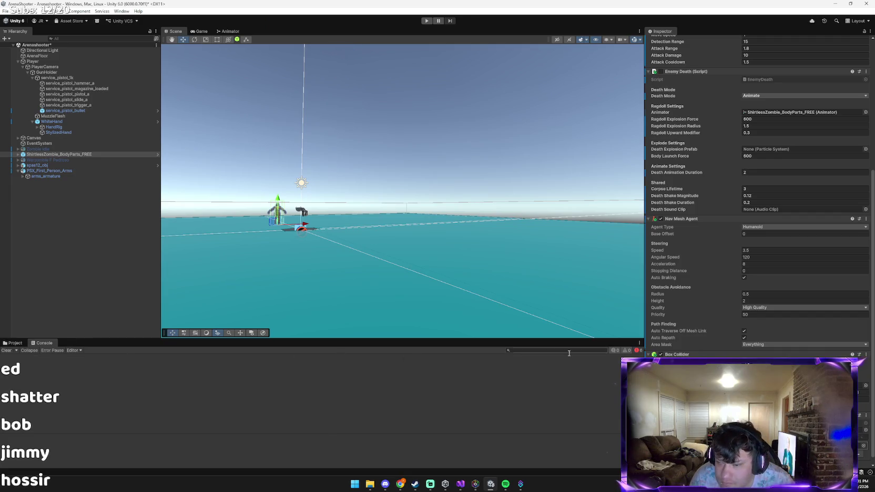
left_click(637, 351)
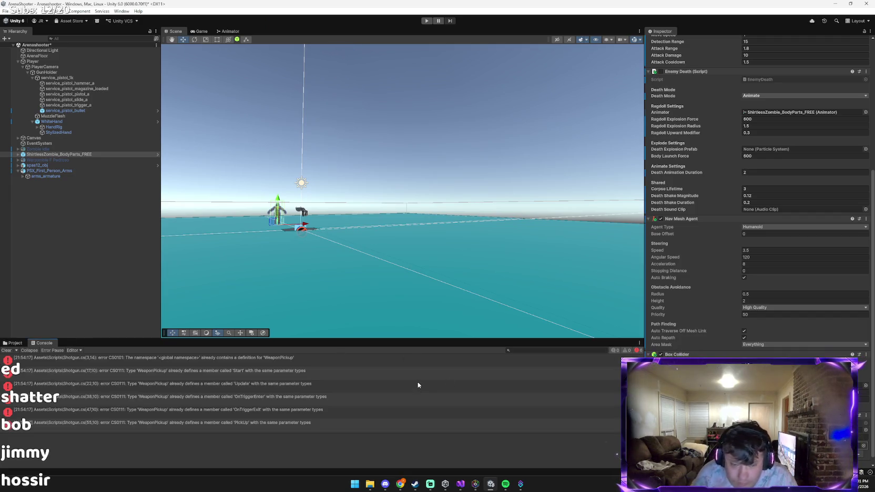
key("alt+Tab")
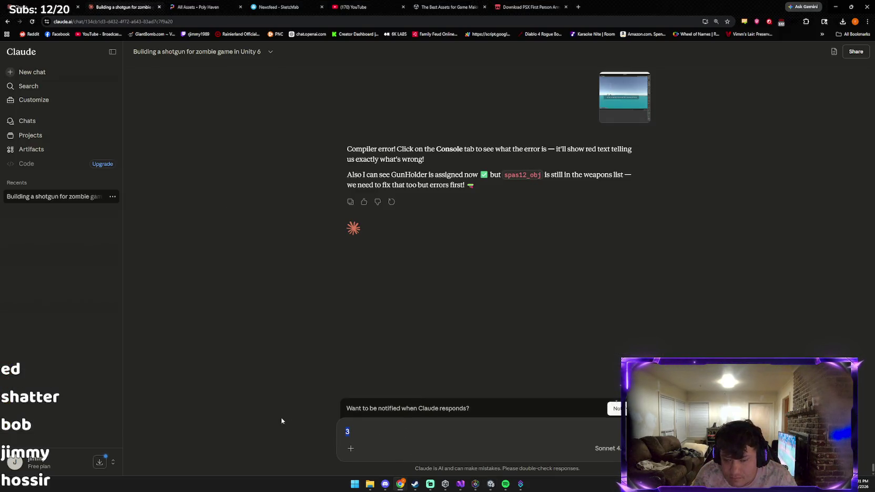
Send the Console error screenshot to Claude with the message 'oh crap'.
key("ctrl+a")
key("ctrl+v")
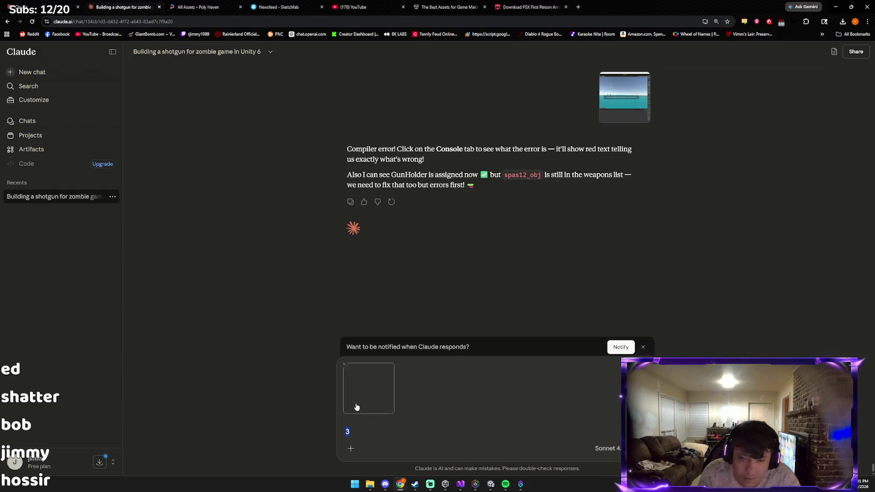
key("BackSpace")
type("oh crap")
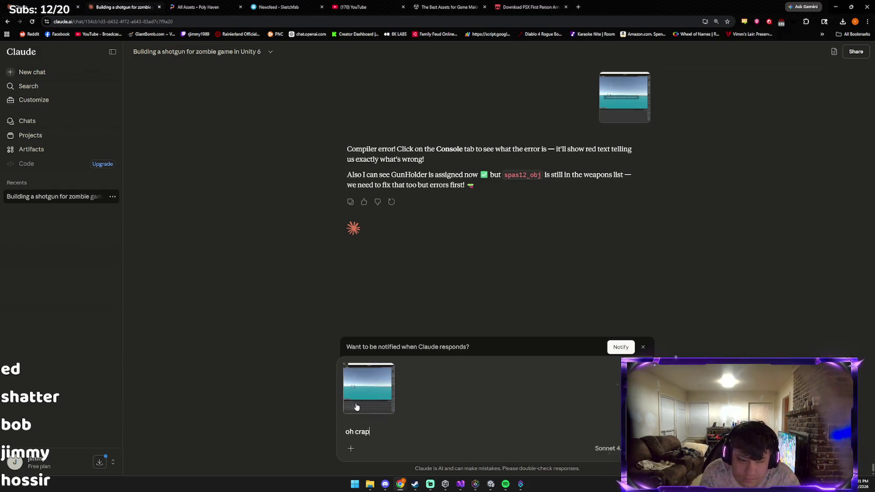
key("Return")
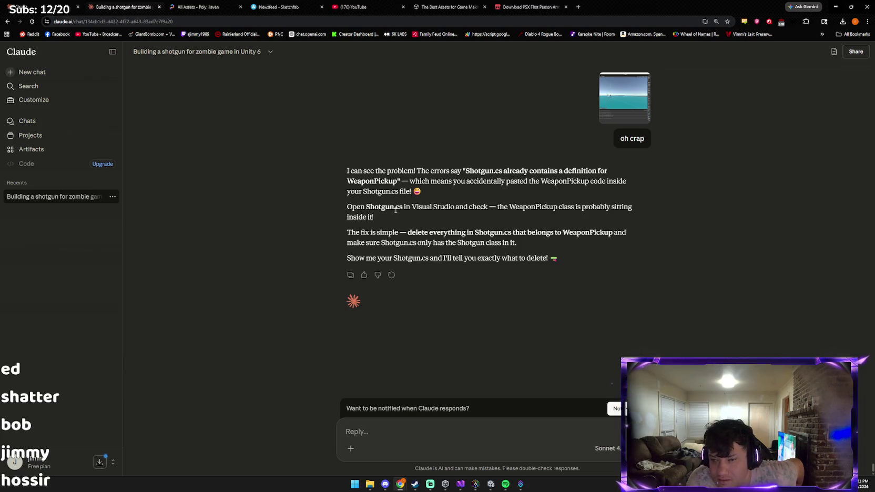
left_click(490, 483)
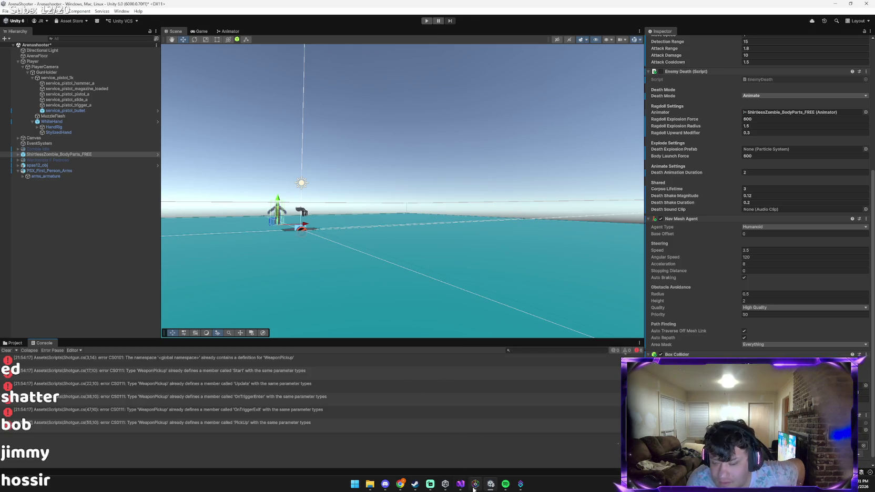
Look over the WeaponPickup code in PickUp.cs in Visual Studio, then return to Claude.
left_click(461, 484)
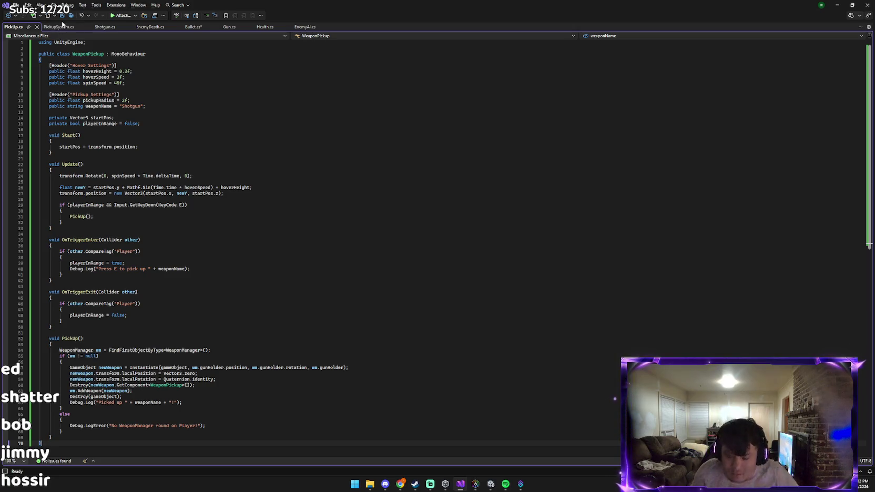
key("alt+Tab")
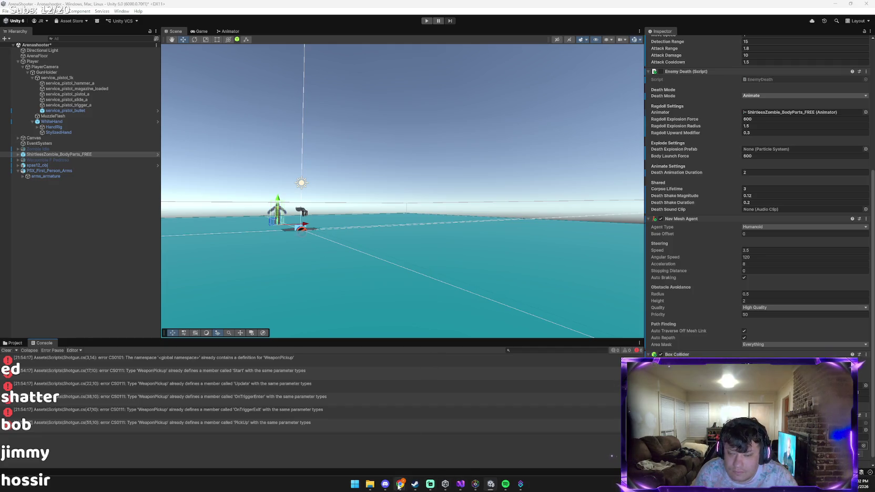
mouse_move(400, 483)
left_click(390, 455)
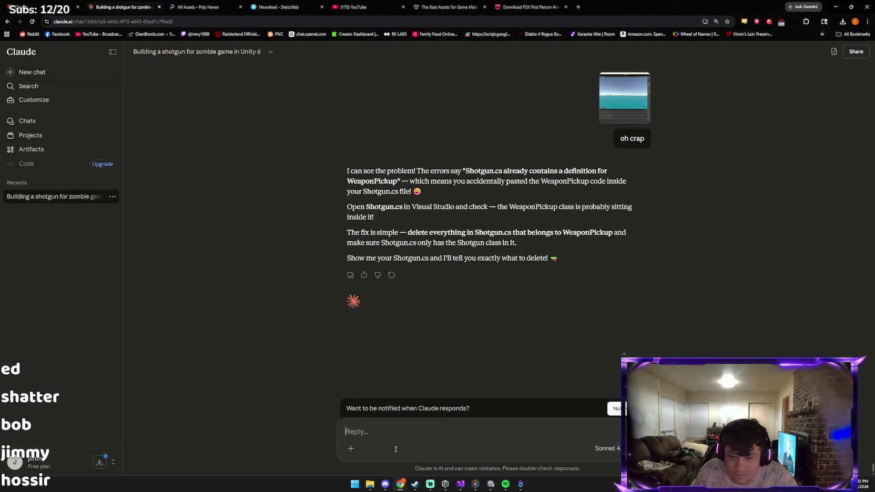
Attach screenshots of the editor and the PickupSystem.cs code to Claude's reply.
key("ctrl+v")
key("alt+Tab")
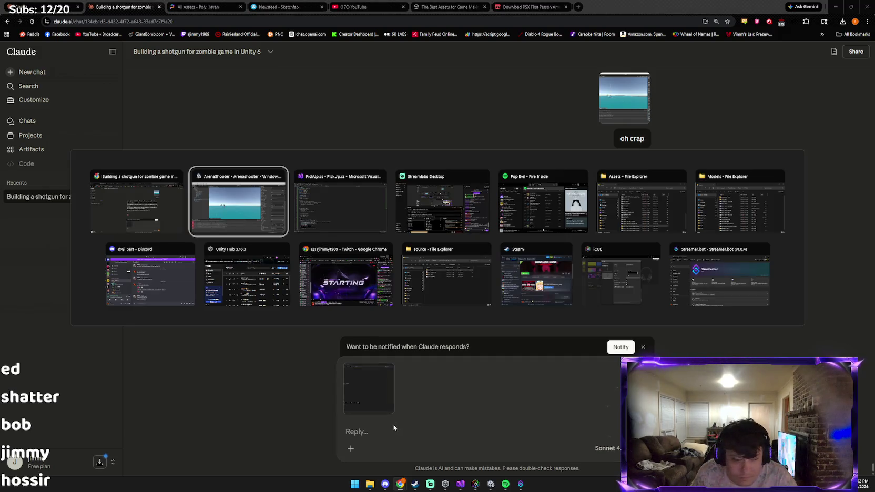
key("alt+Tab")
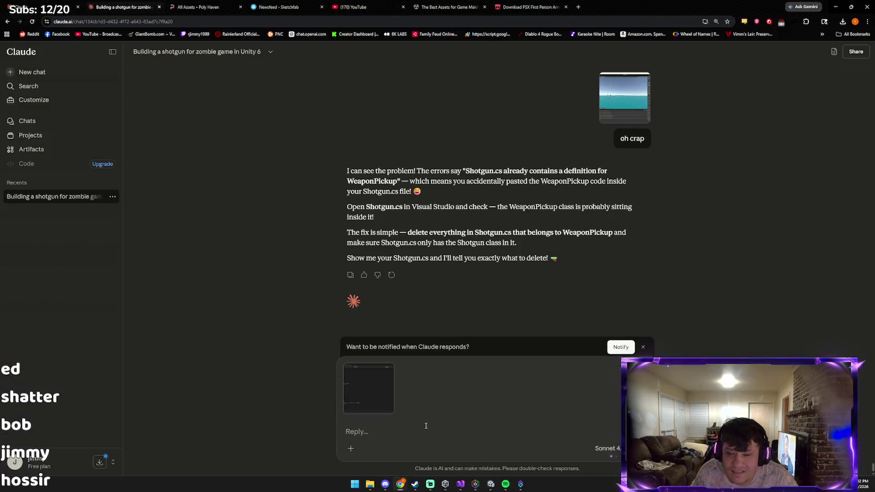
left_click(461, 484)
left_click(58, 27)
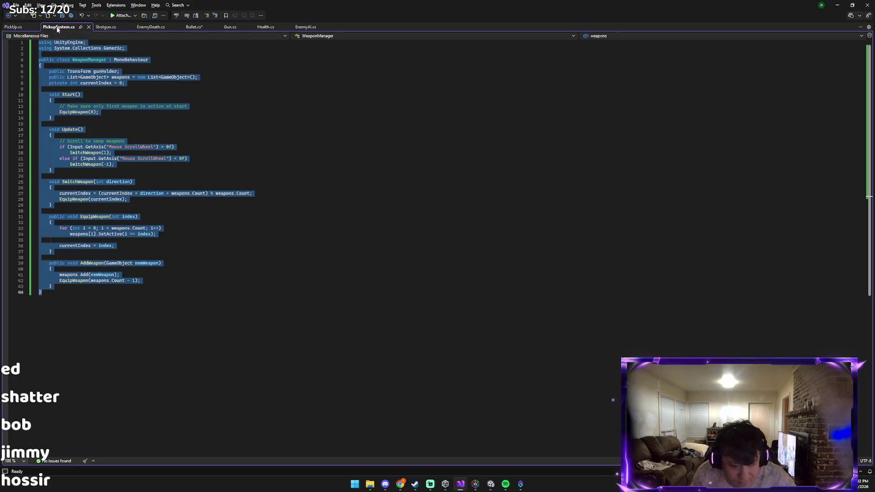
key("alt+Tab")
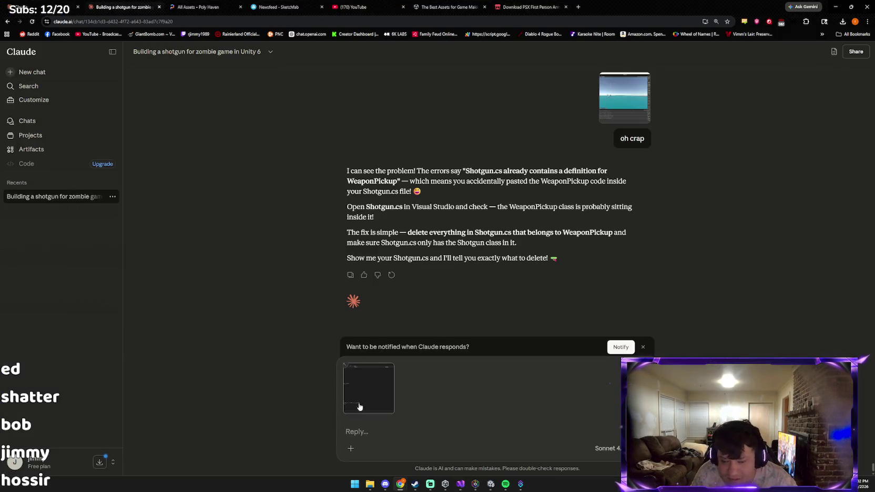
key("ctrl+v")
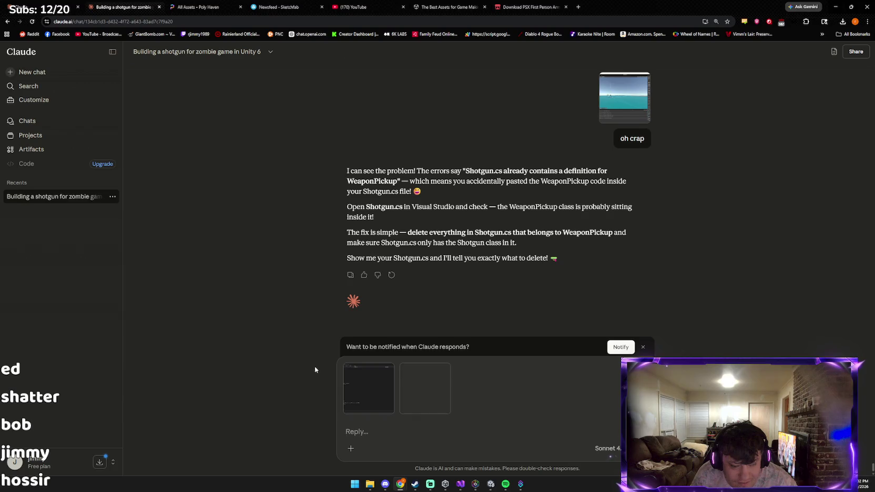
Add a screenshot of the Shotgun.cs code and send all three to Claude.
key("alt+Tab")
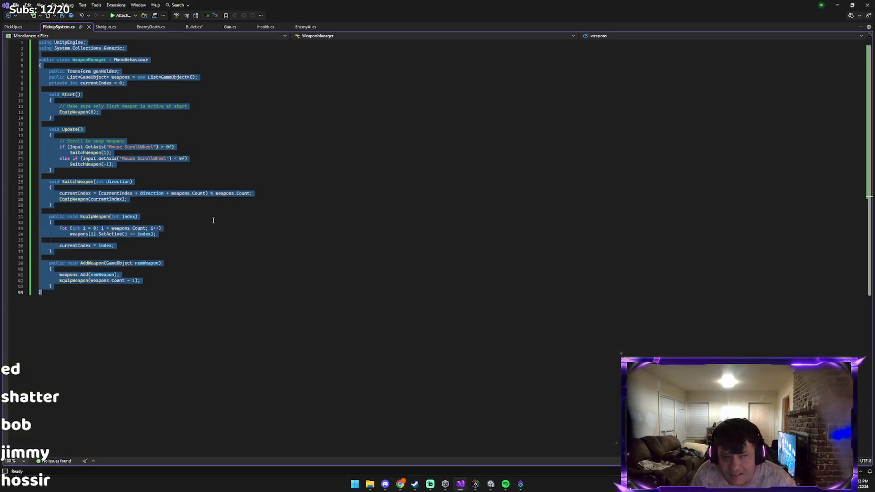
left_click(103, 28)
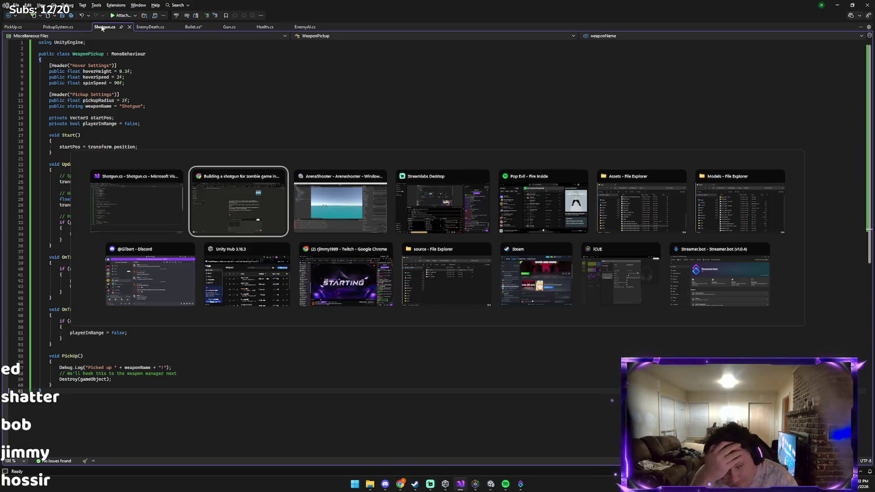
key("alt+Tab")
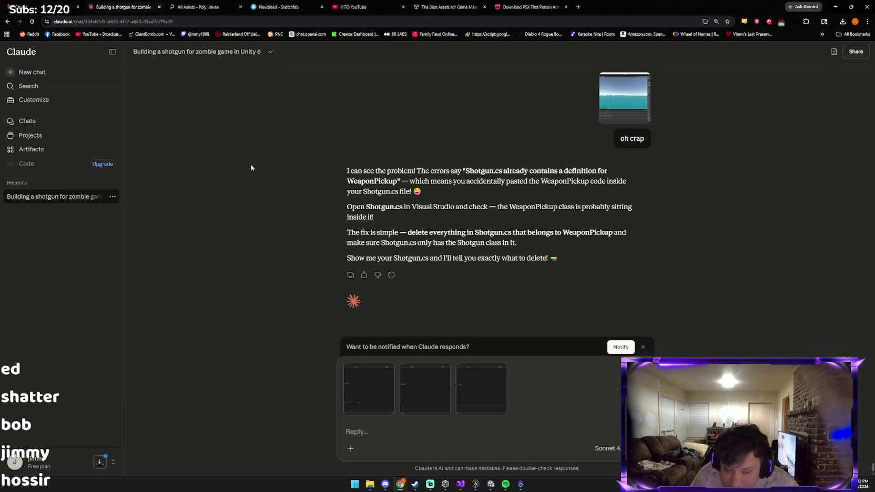
key("Return")
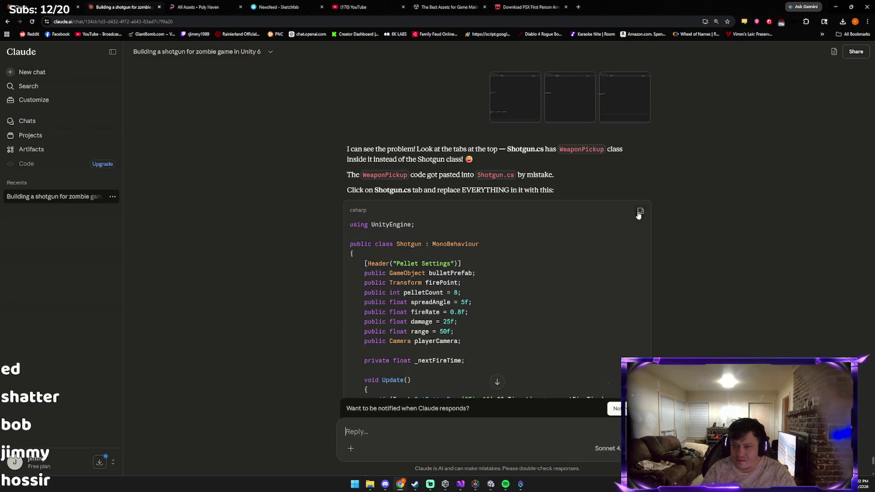
Copy Claude's complete replacement Shotgun class (8 pellets, 25f damage, 50f range).
scroll(637, 207, "down", 2)
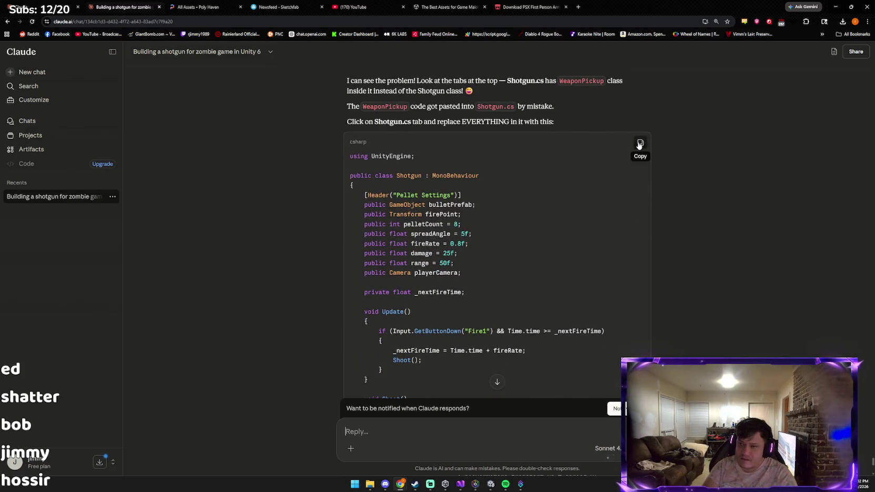
scroll(630, 142, "down", 3)
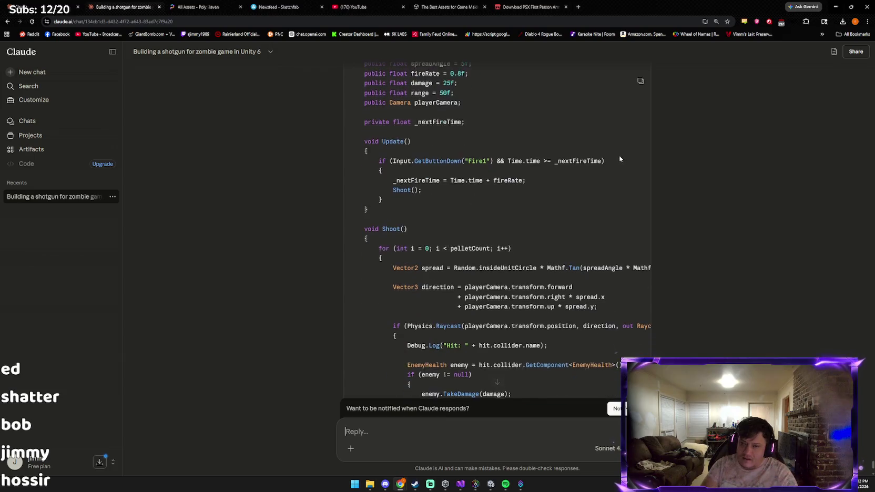
scroll(618, 160, "down", 3)
scroll(616, 164, "up", 1)
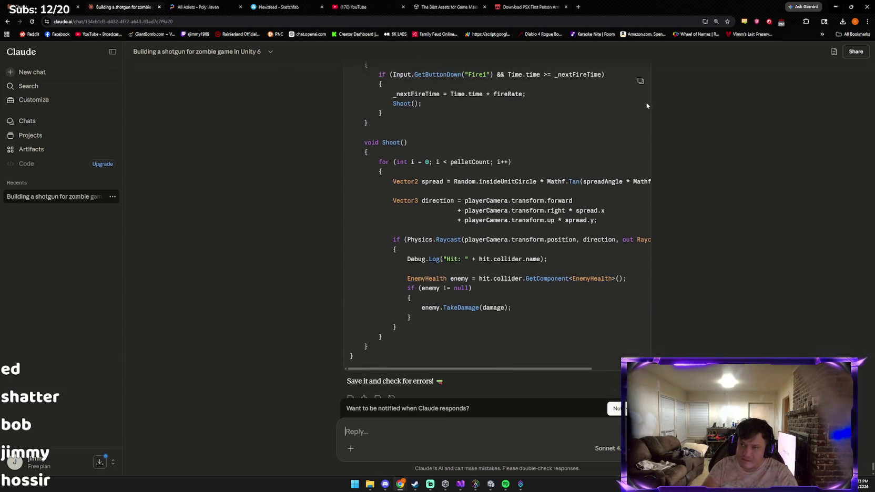
left_click(641, 81)
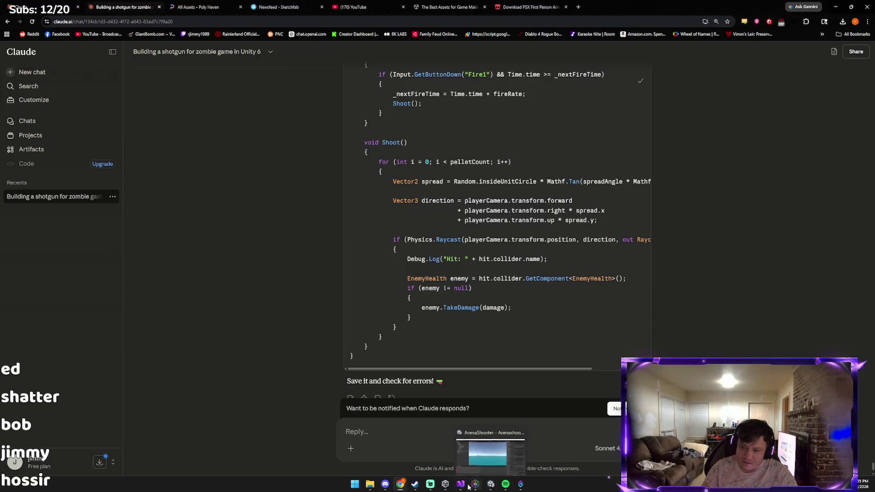
left_click(456, 483)
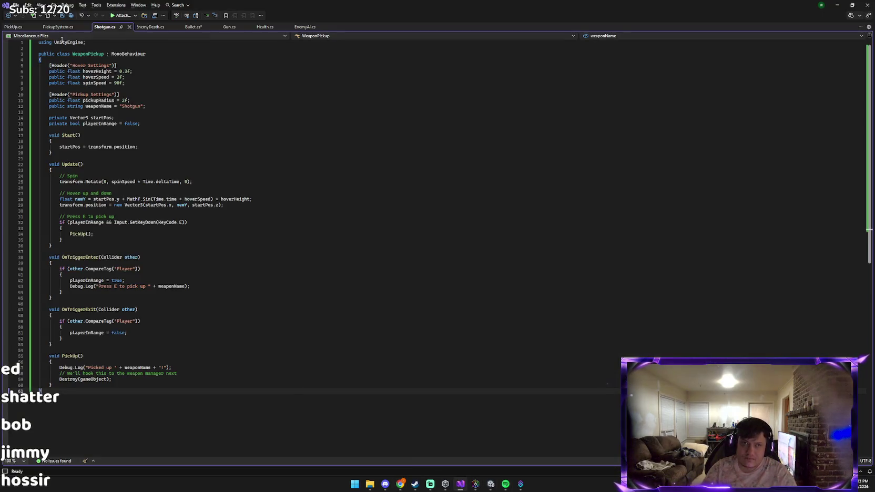
Replace the WeaponPickup code in Shotgun.cs with the copied Shotgun class and save.
key("alt+Tab")
scroll(418, 262, "up", 5)
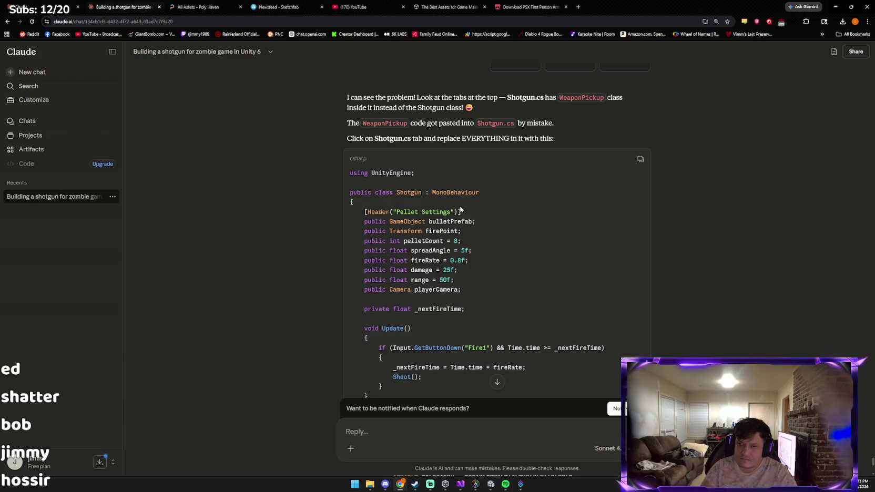
key("alt+Tab")
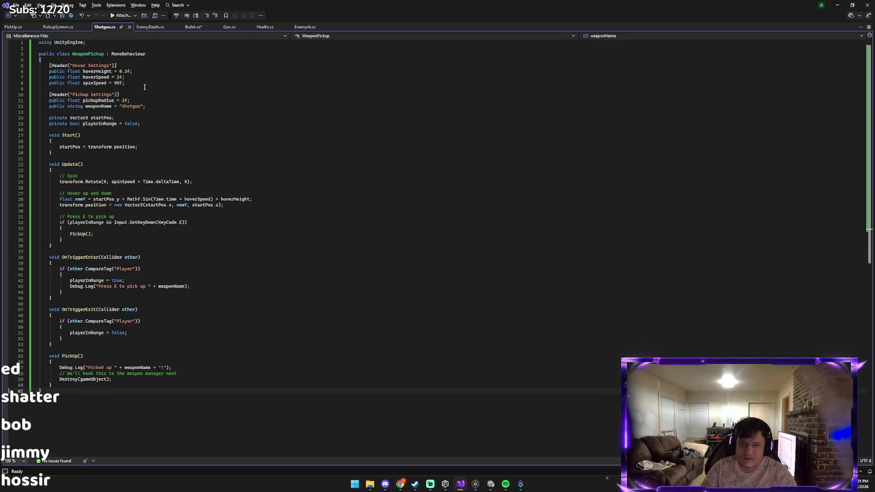
key("ctrl+a")
key("ctrl+v")
key("ctrl+s")
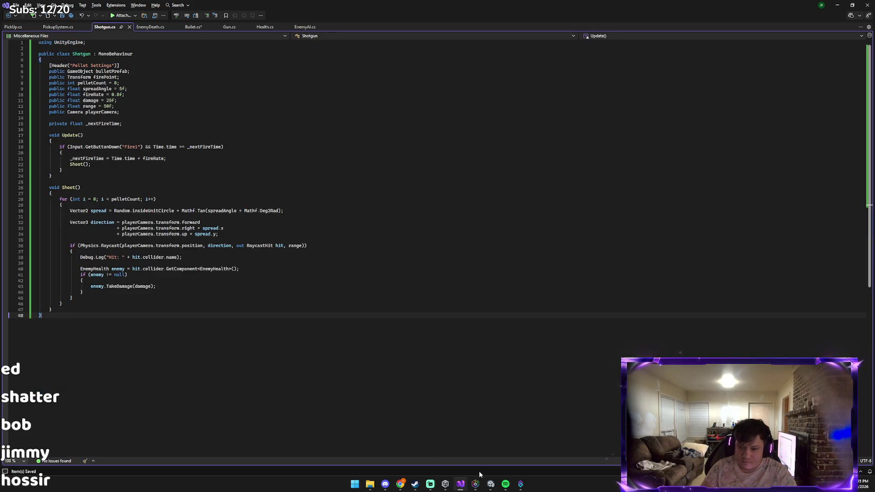
Check Unity's Console and attach a screenshot of the remaining errors to Claude's reply.
left_click(491, 484)
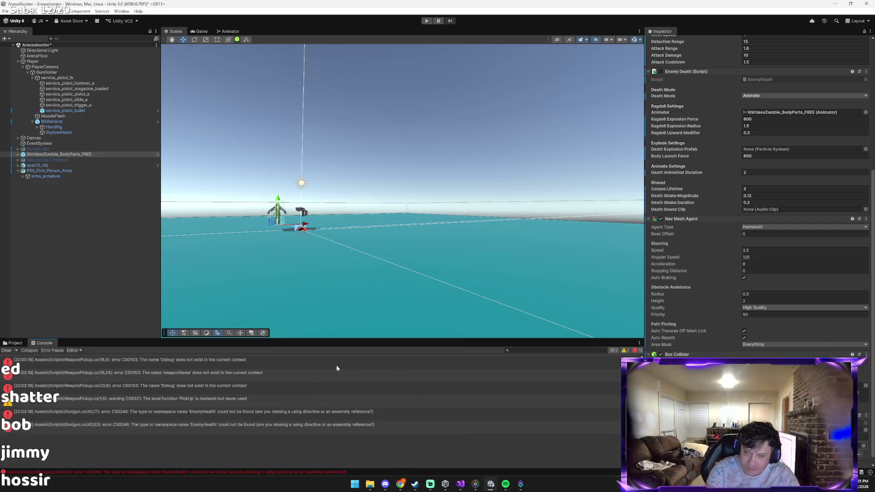
key("alt+Tab")
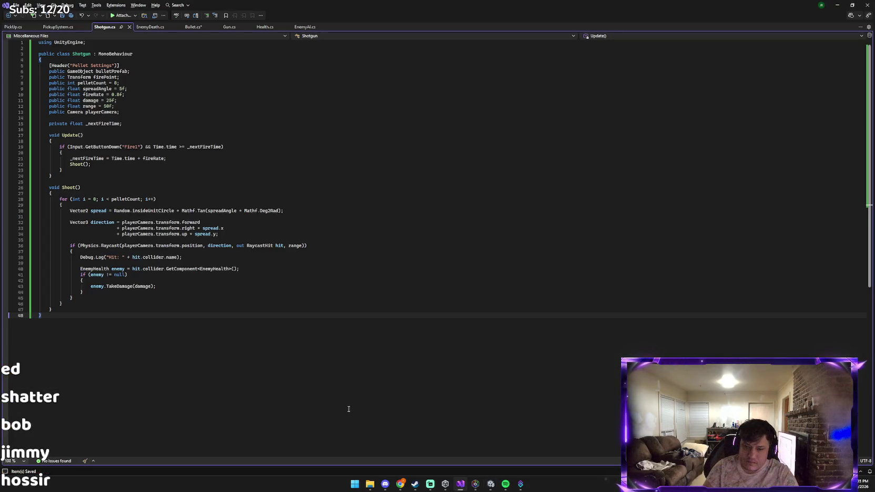
key("alt+Tab")
key("Tab")
key("ctrl+v")
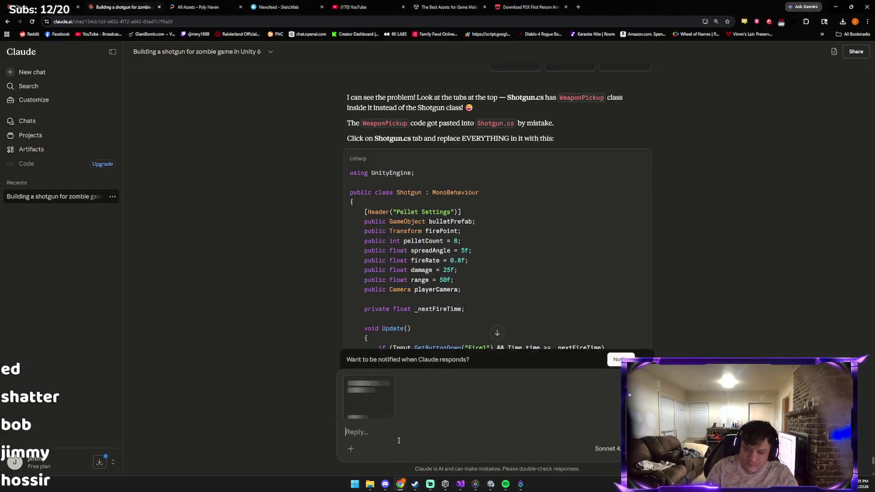
Send the error screenshot to Claude with the message 'now it added more lol'.
type("now it added more lol")
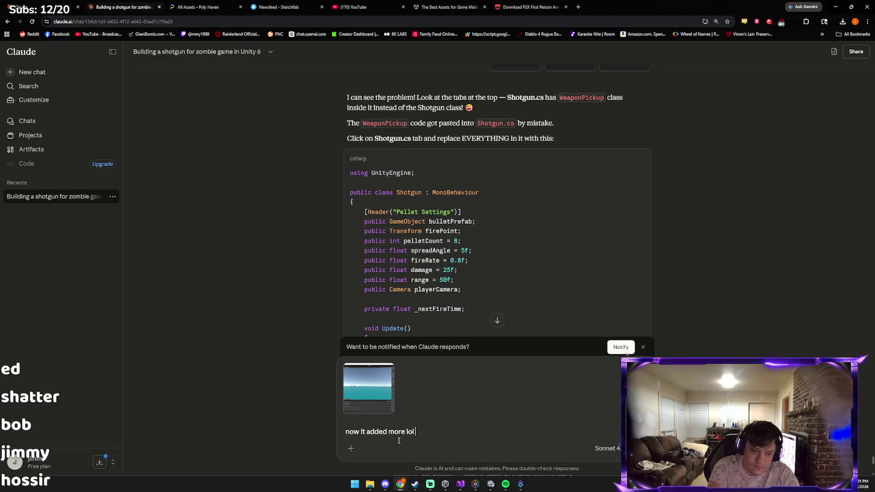
key("Return")
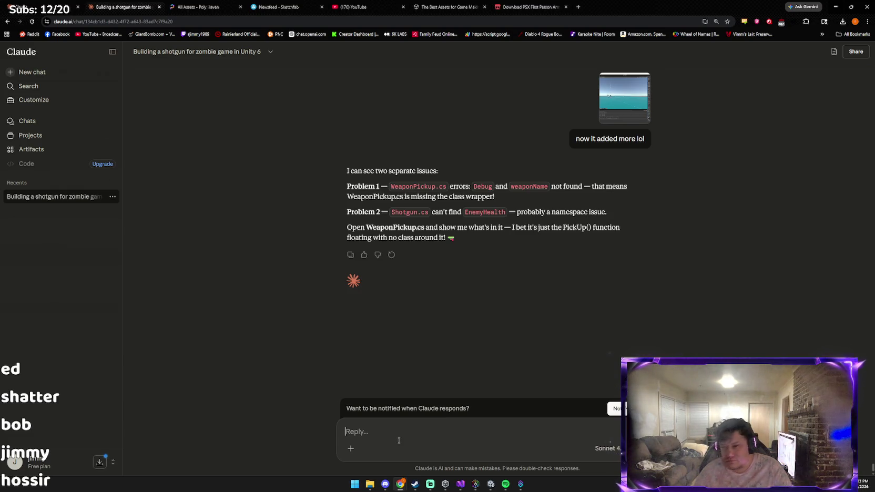
key("alt+Tab")
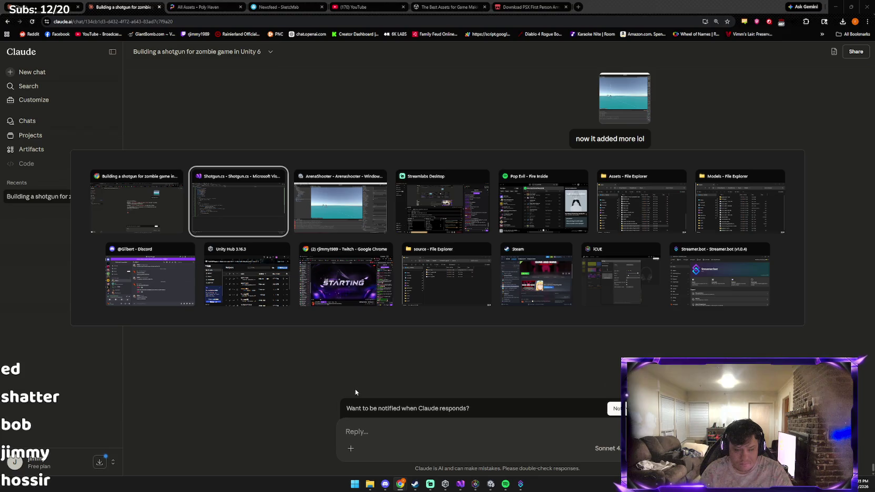
In Visual Studio, close PickUp.cs and open PickupSystem.cs.
key("Tab")
key("Tab")
left_click(252, 207)
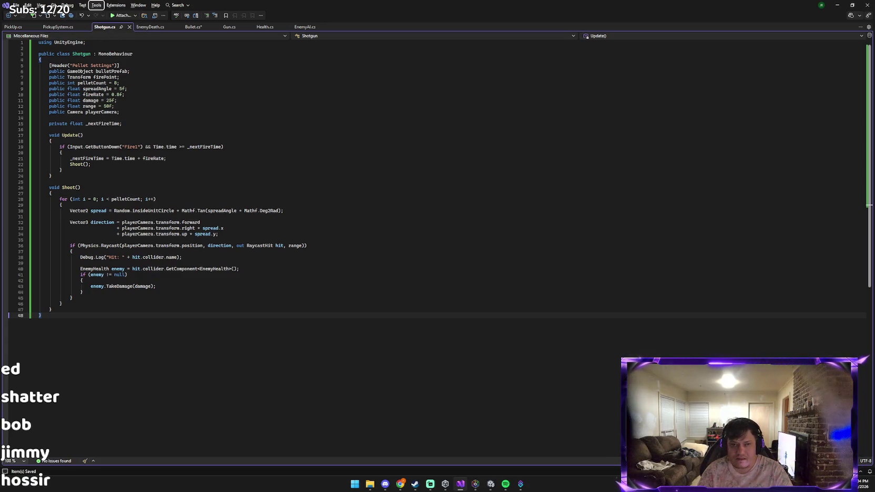
left_click(36, 28)
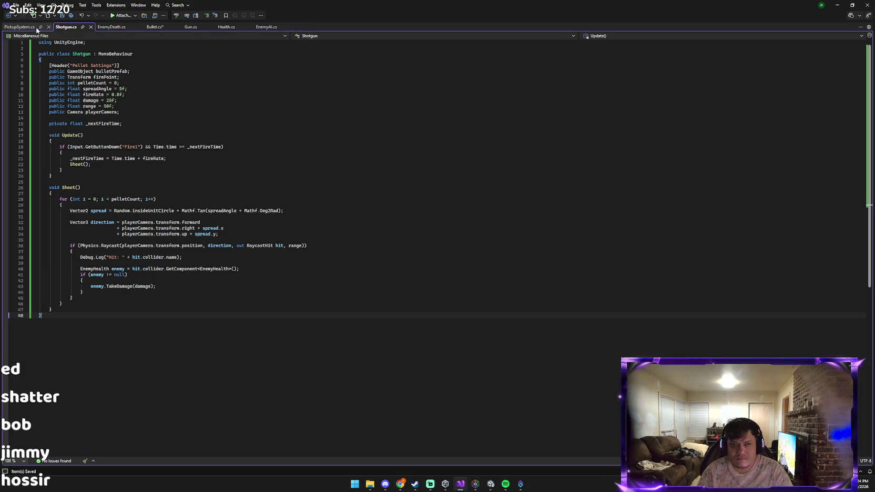
left_click(32, 27)
key("alt+Tab")
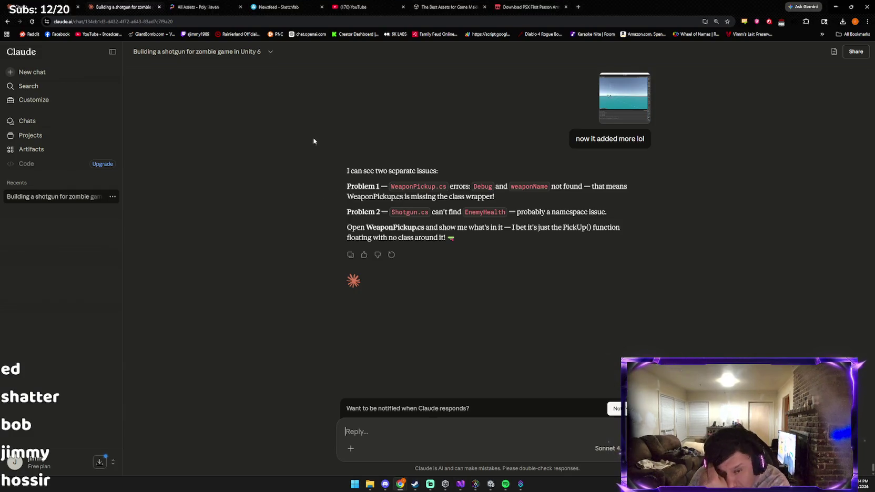
Paste the PickupSystem.cs WeaponManager code into Claude with a short note and send it.
left_click(460, 484)
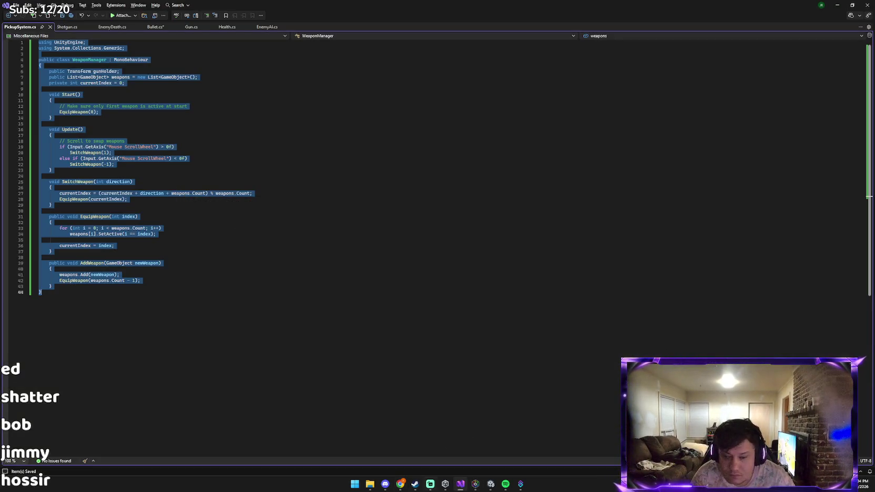
left_click(406, 486)
left_click(386, 455)
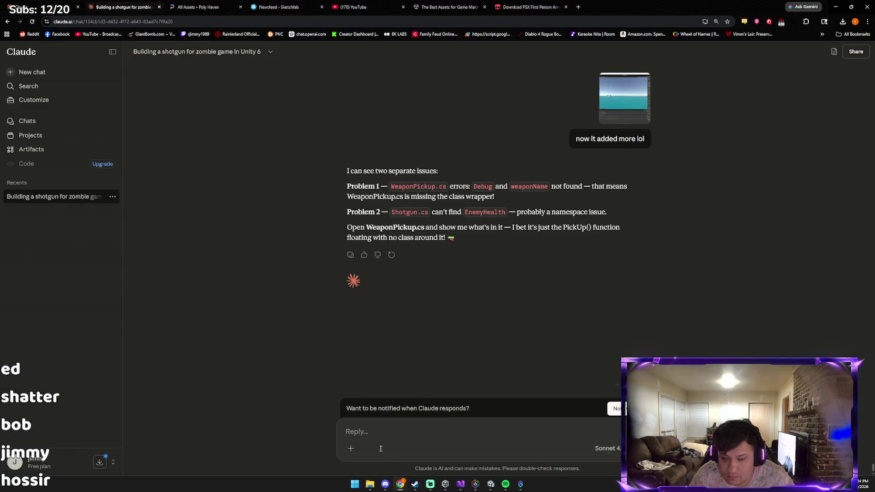
key("ctrl+v")
key("shift+Return")
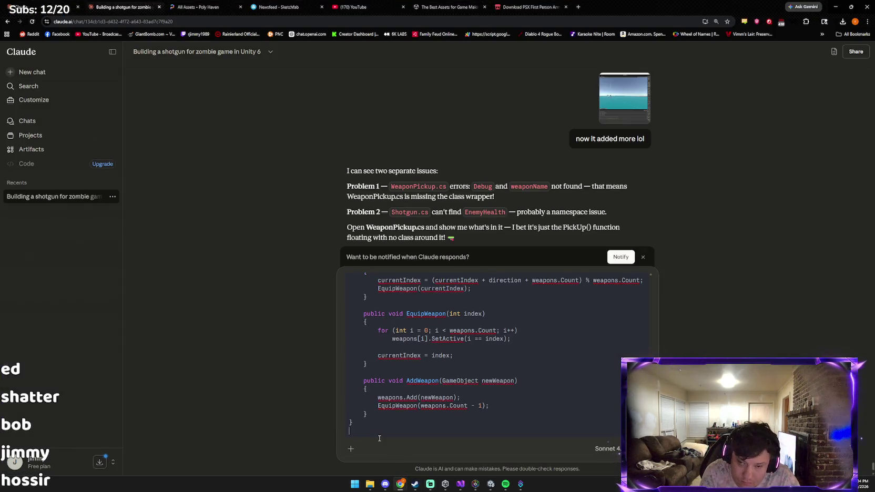
type("mines called pic")
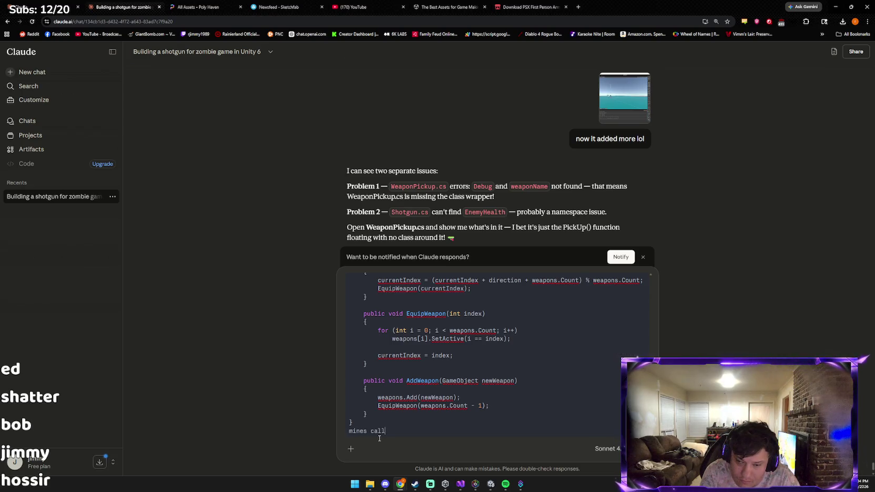
key("BackSpace")
key("BackSpace")
key("BackSpace")
type("weaponpi")
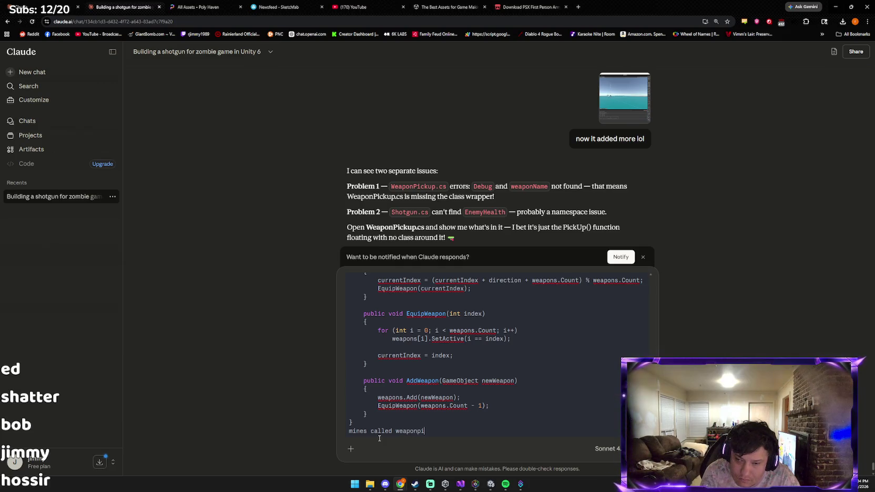
key("Return")
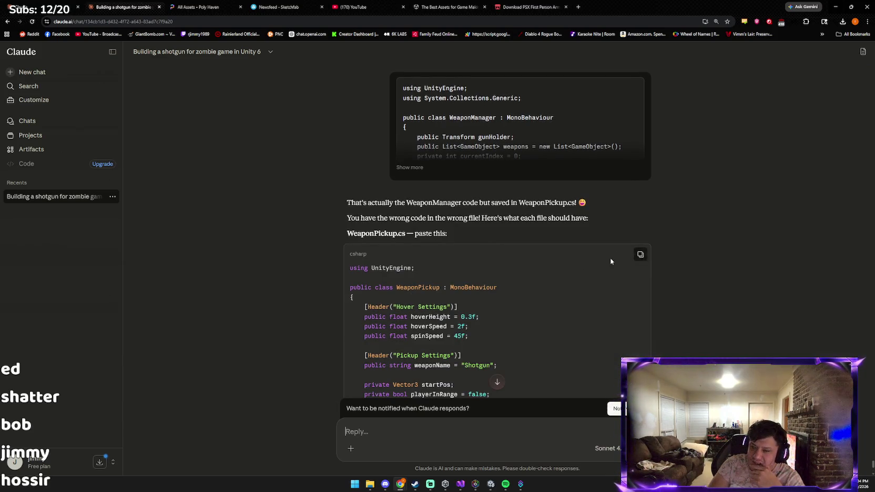
Replace PickupSystem.cs with Claude's WeaponPickup code, save it, and return to Unity to recompile.
scroll(617, 260, "down", 8)
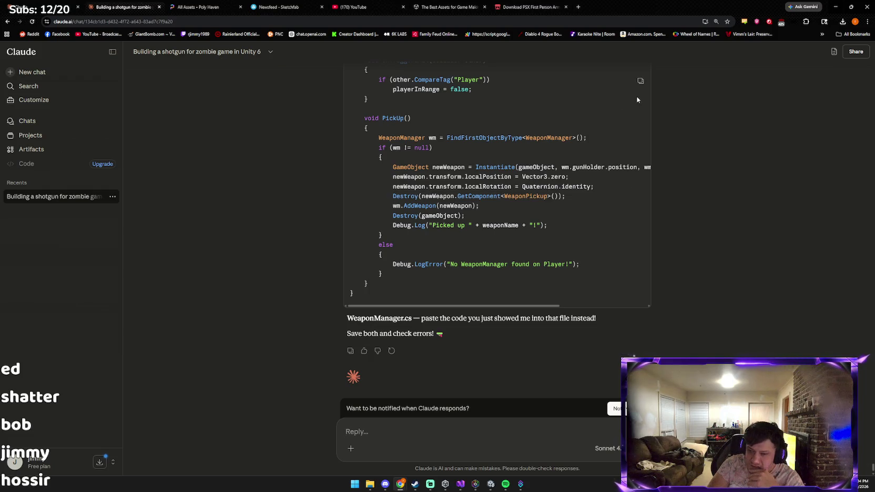
left_click(640, 80)
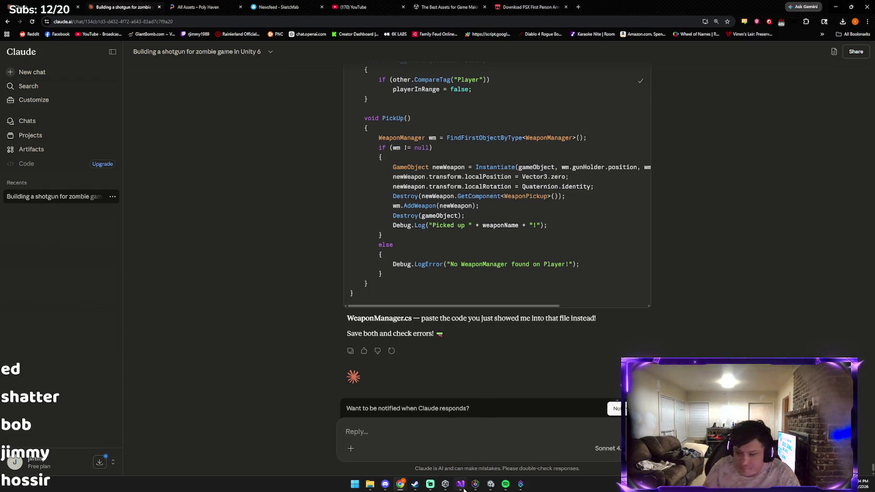
key("alt+Tab")
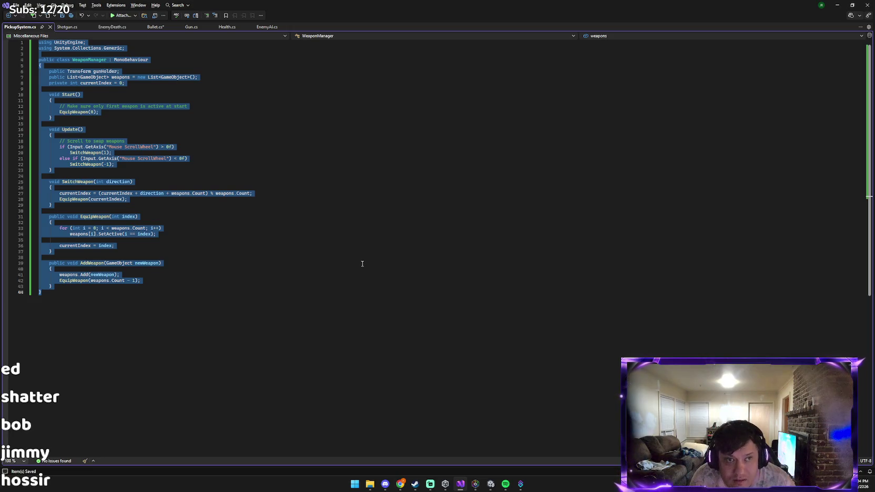
key("ctrl+v")
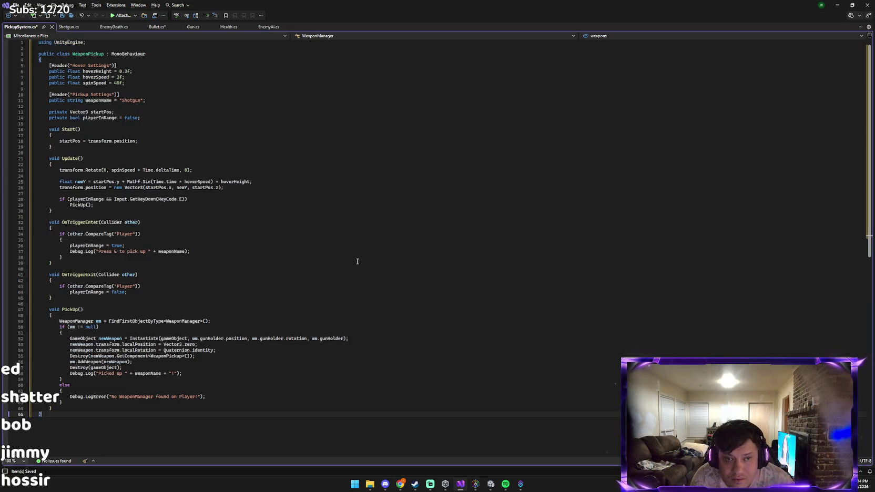
key("ctrl+s")
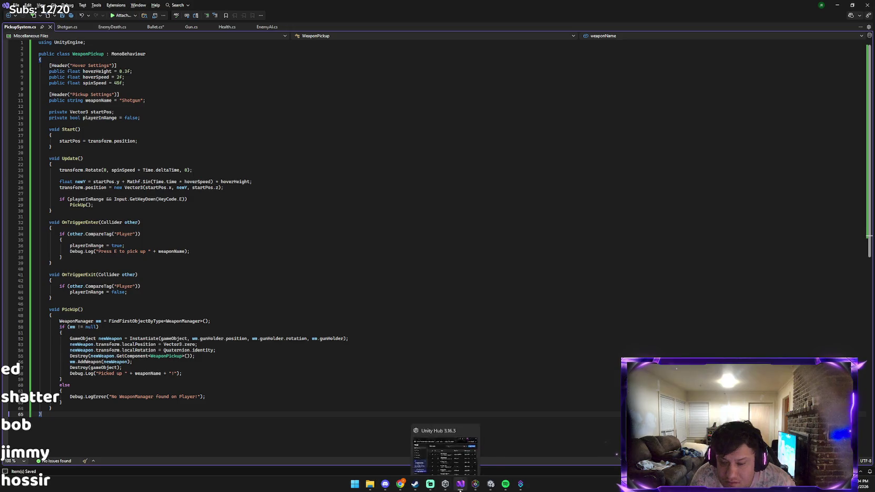
left_click(492, 485)
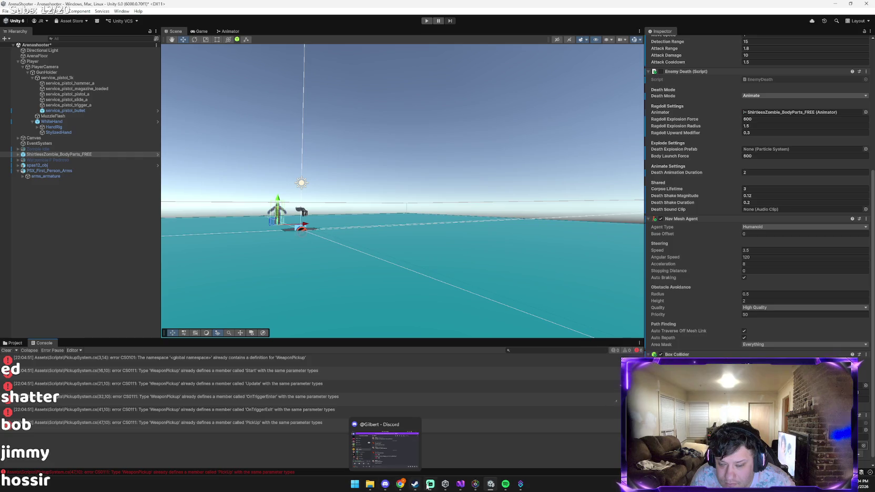
Close the Unity Hub window from the taskbar.
mouse_move(436, 486)
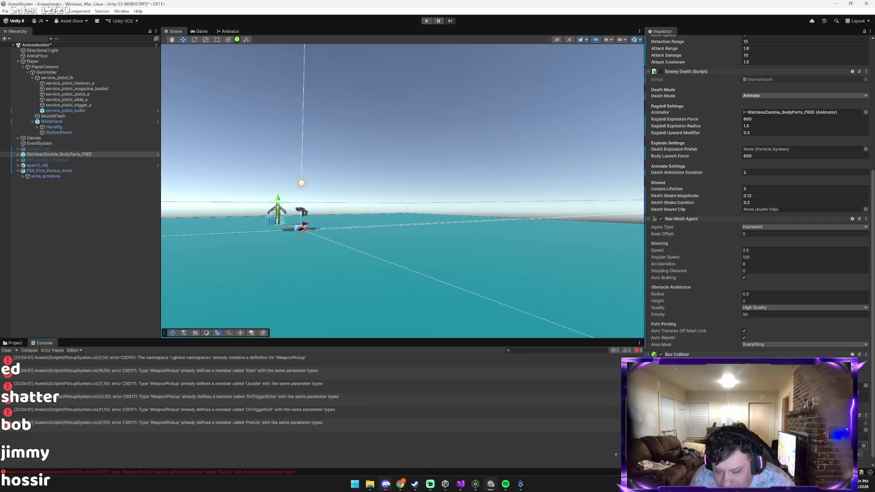
mouse_move(401, 485)
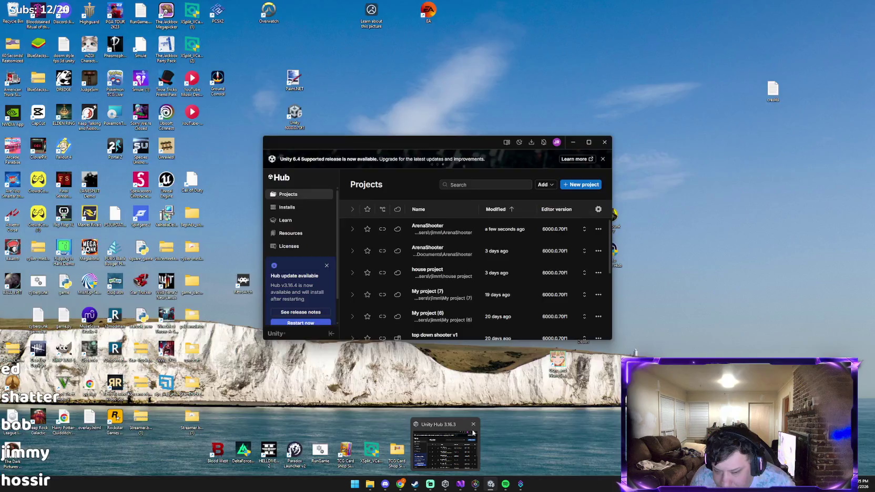
left_click(474, 425)
Open the WeaponManager script from Unity's Scripts folder in Visual Studio.
mouse_move(395, 488)
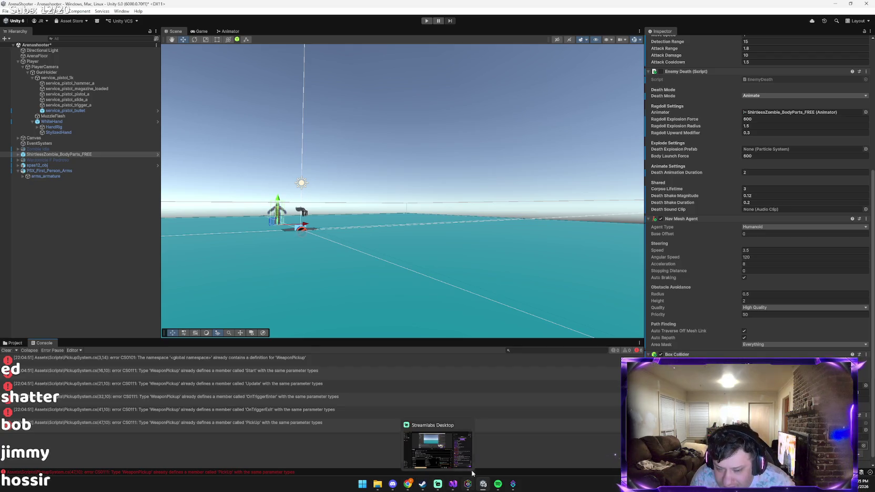
left_click(453, 484)
key("alt+Tab")
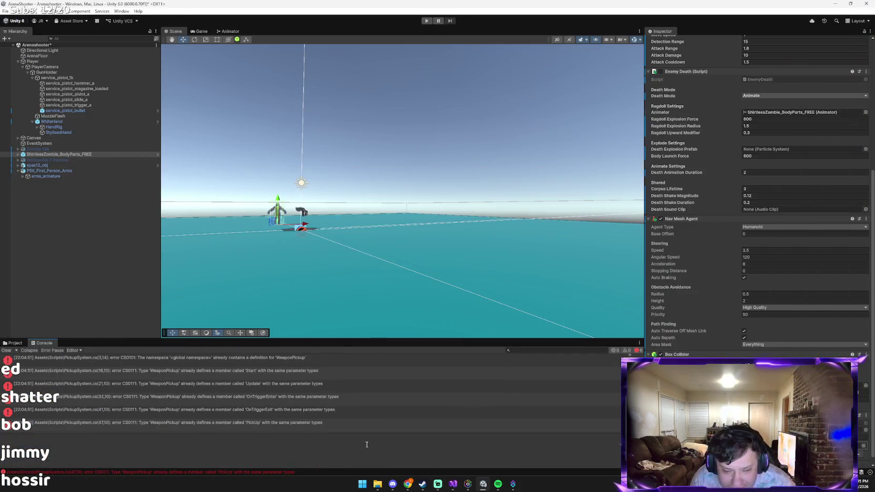
left_click(14, 343)
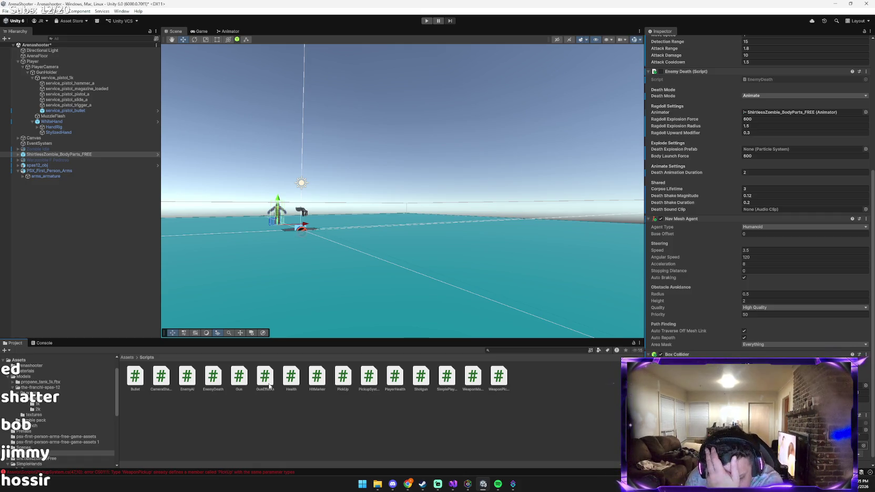
double_click(473, 377)
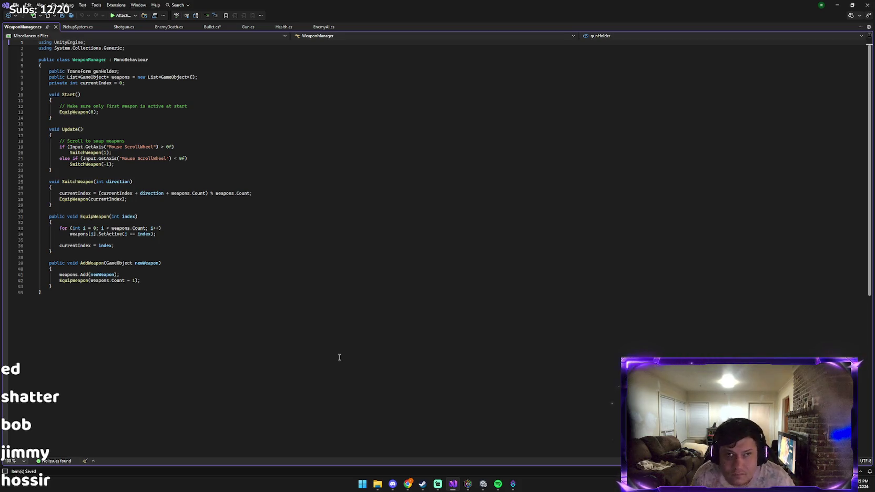
Send the WeaponManager code to Claude.
key("alt+Tab")
key("alt+Tab")
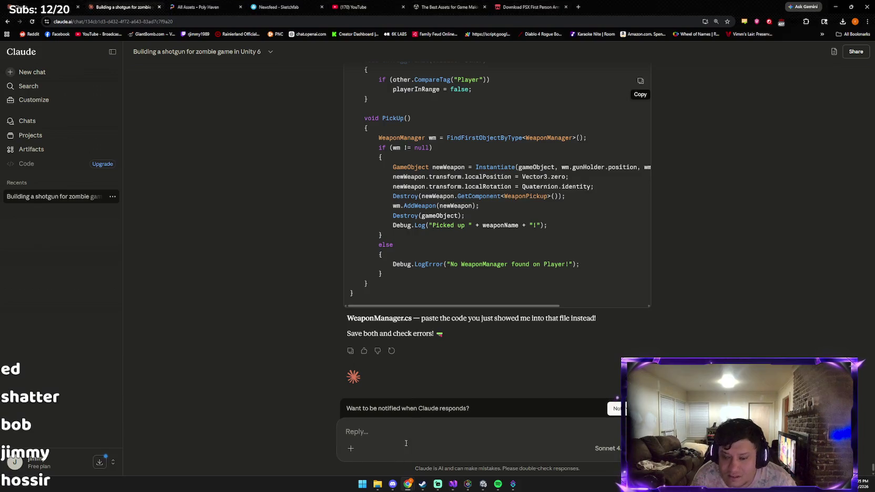
key("ctrl+v")
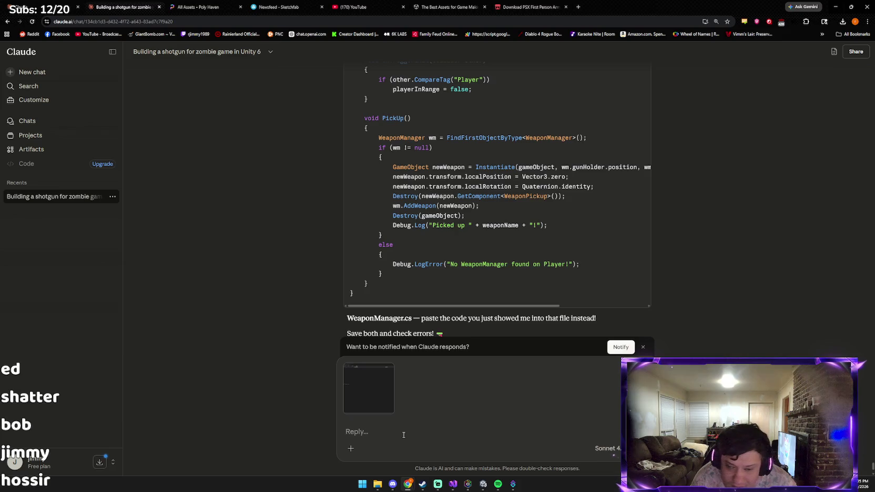
key("Return")
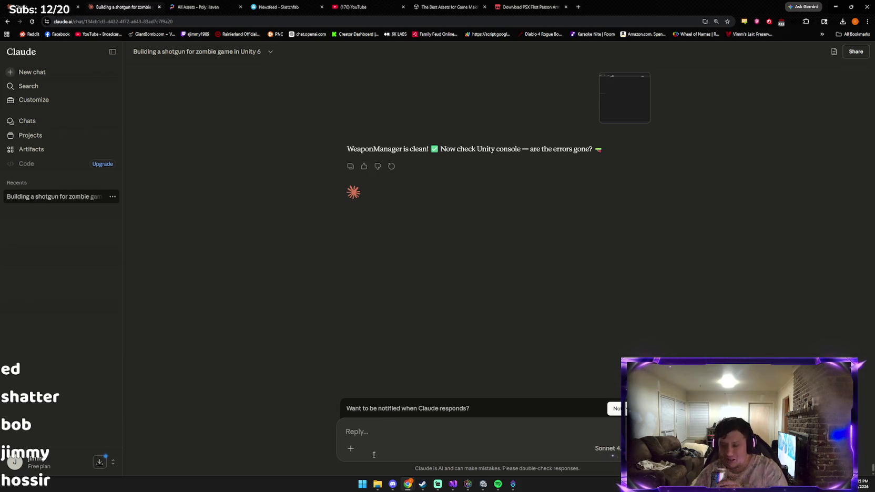
Paste the PickupSystem.cs code into Claude's reply box.
key("alt+Tab")
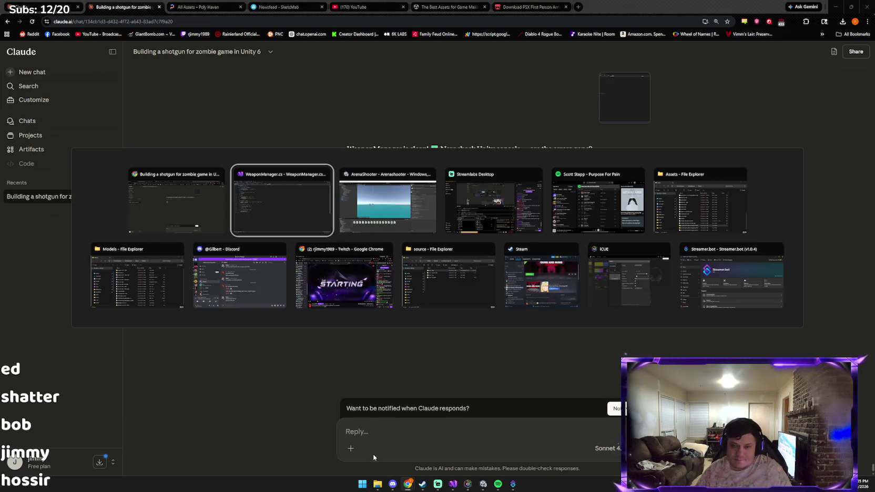
key("alt+Tab")
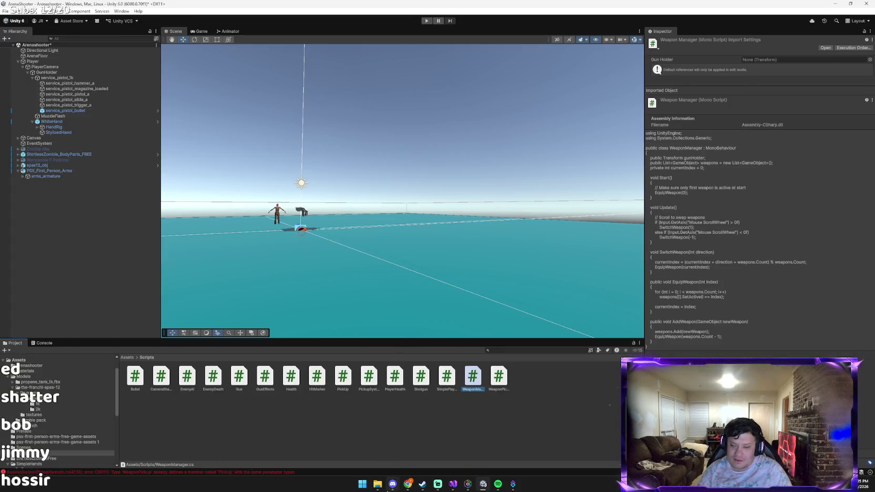
mouse_move(408, 483)
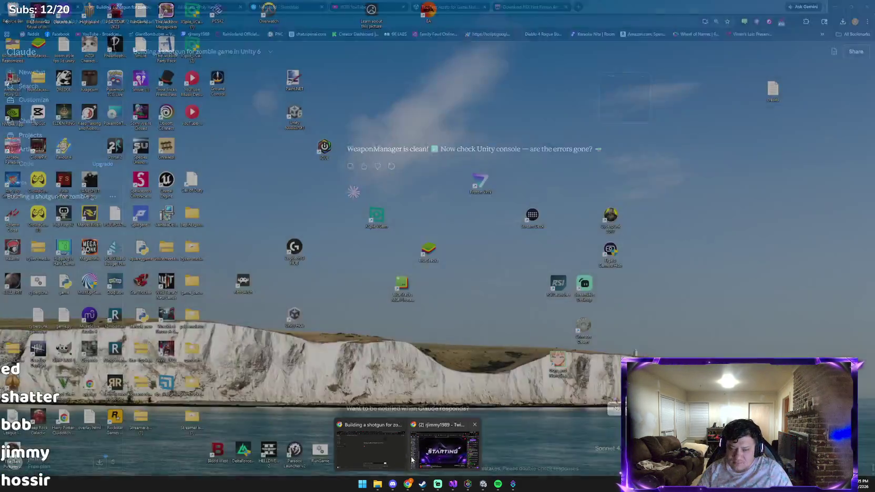
left_click(392, 454)
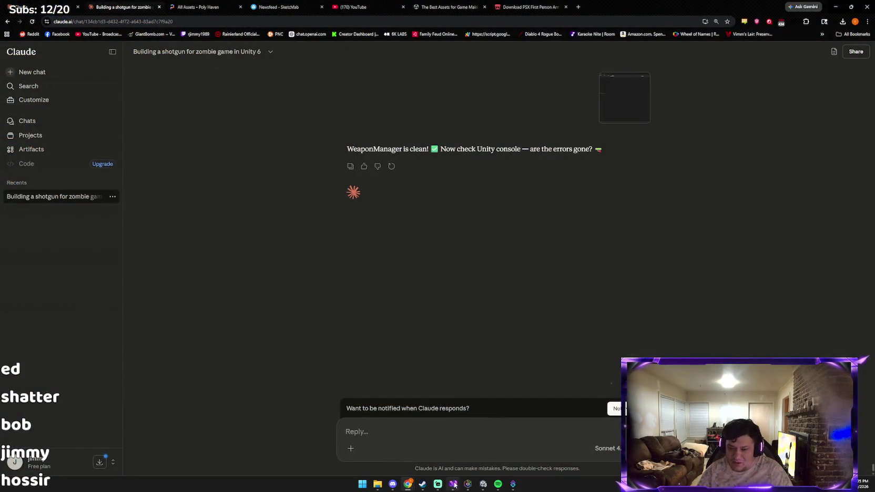
left_click_drag(455, 485, 422, 470)
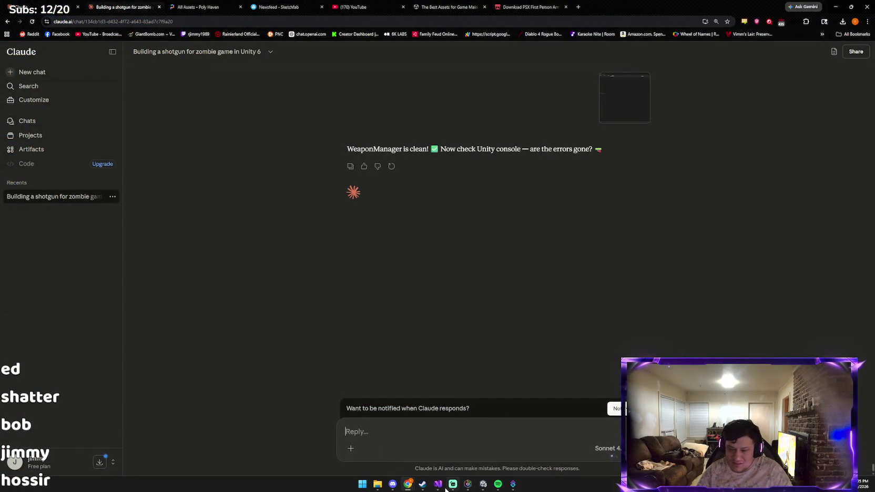
mouse_move(442, 487)
left_click(402, 449)
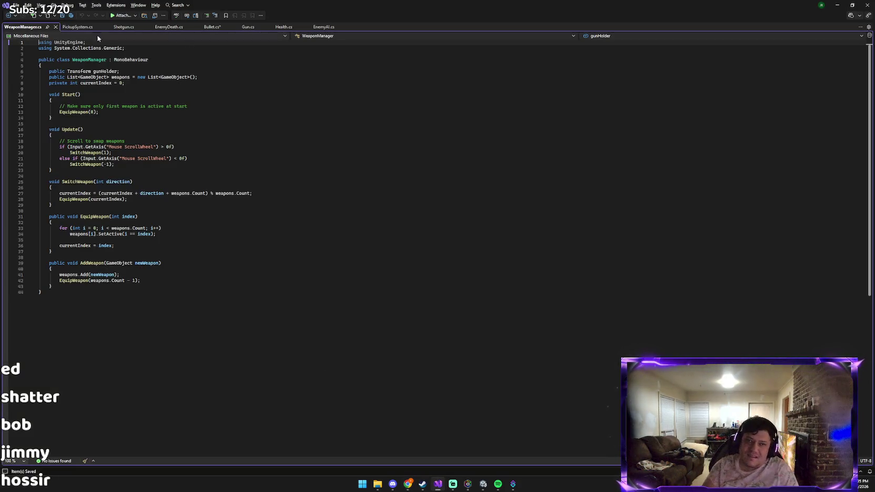
left_click(87, 27)
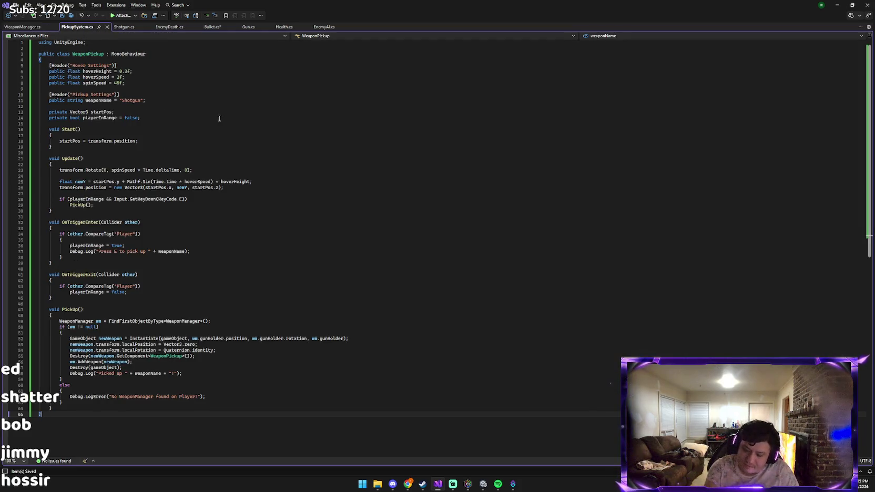
key("alt+Tab")
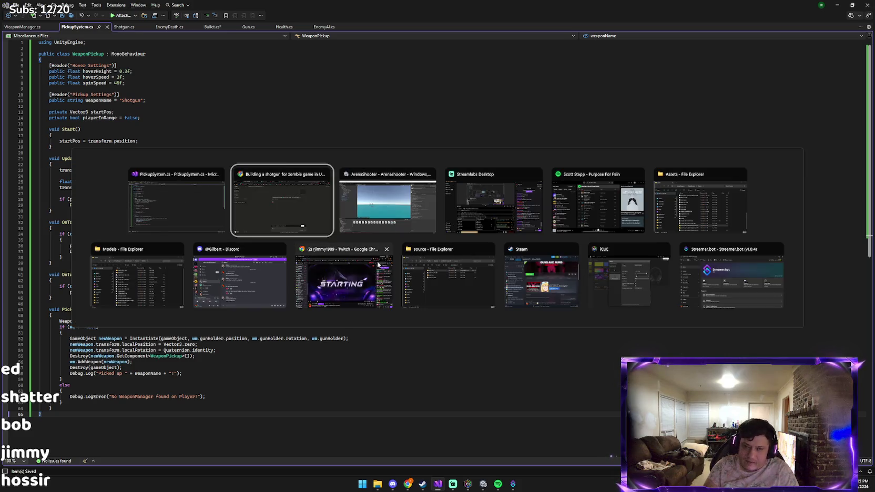
key("ctrl+v")
key("alt+Tab")
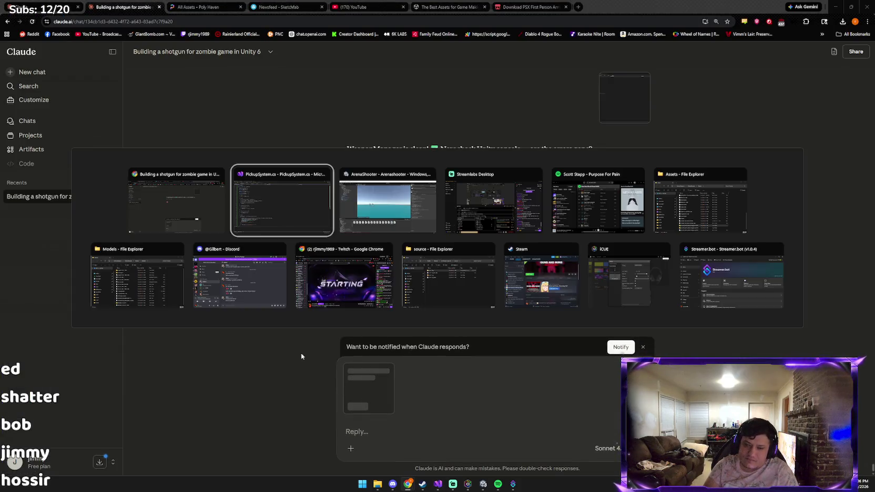
Add the Shotgun.cs code to the Claude conversation.
left_click(122, 28)
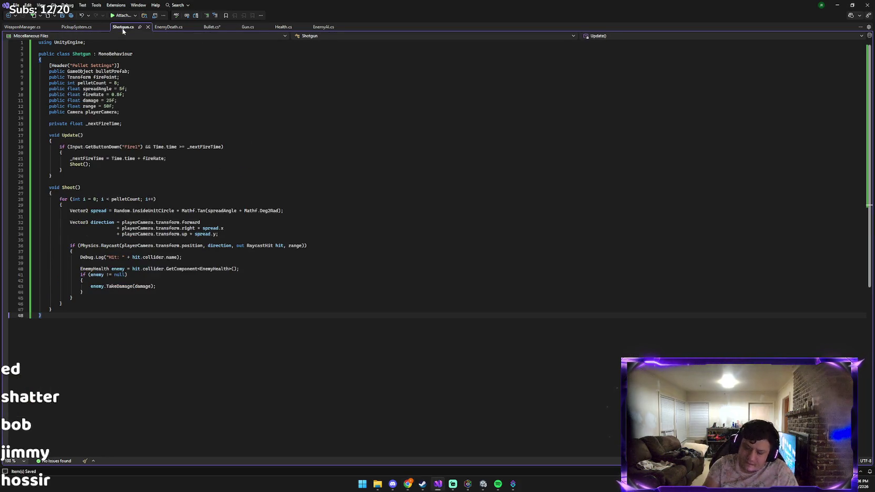
key("alt+Tab")
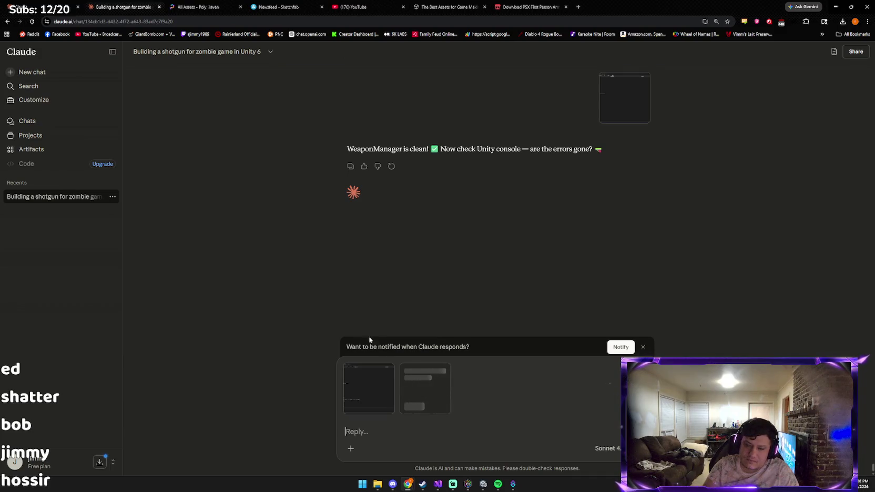
left_click(408, 484)
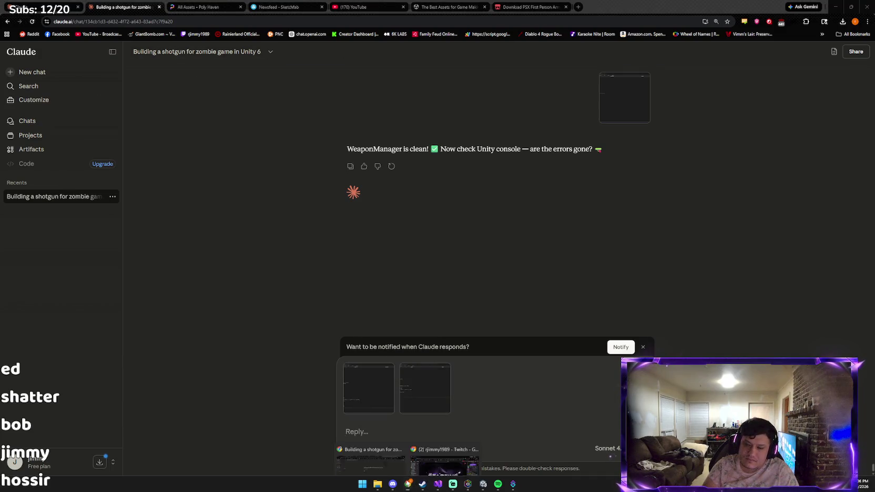
left_click(440, 485)
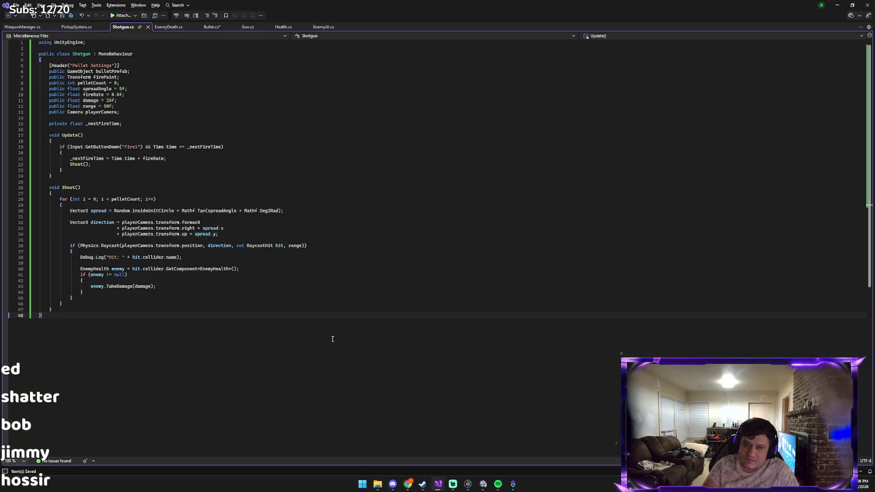
key("ctrl+a")
key("ctrl+v")
key("alt+Tab")
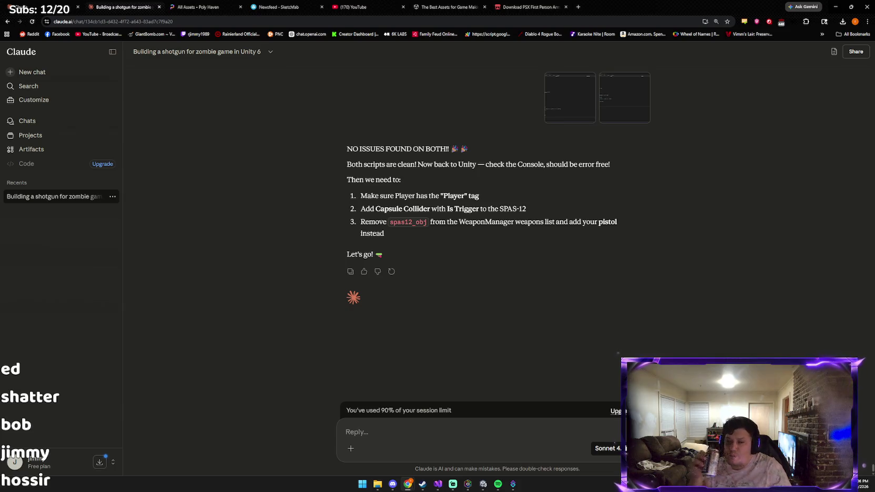
key("alt+Tab")
key("alt+Tab")
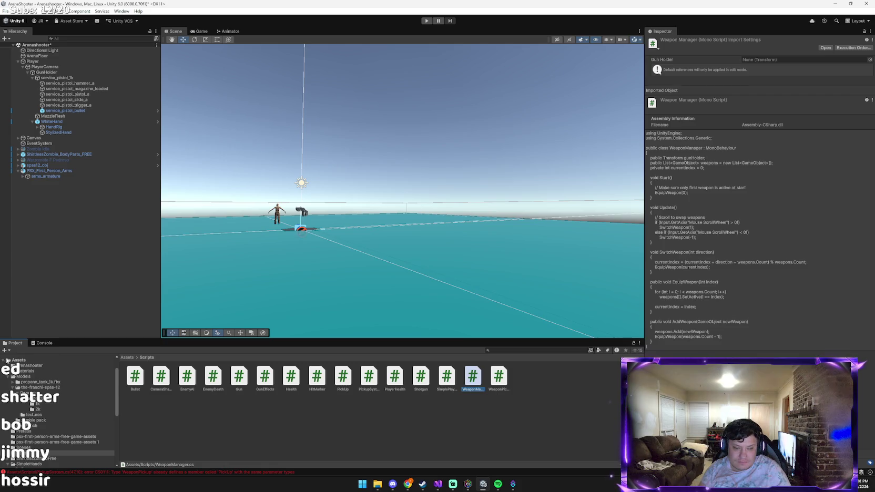
Send Claude a screenshot of Unity's Console compile errors.
left_click(45, 343)
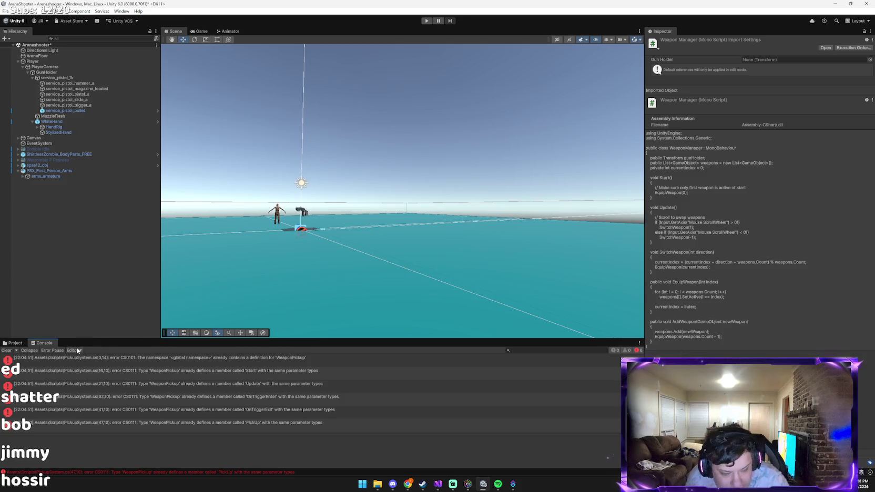
key("alt+Tab")
left_click(279, 195)
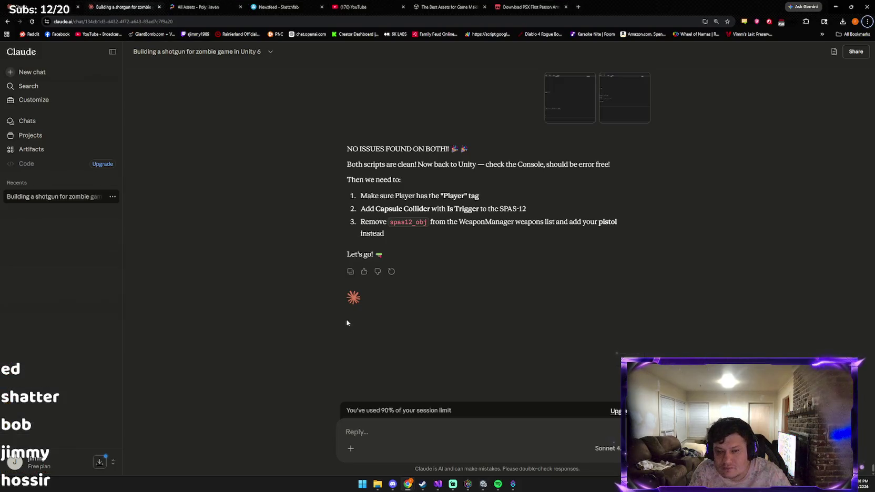
left_click(383, 434)
key("ctrl+v")
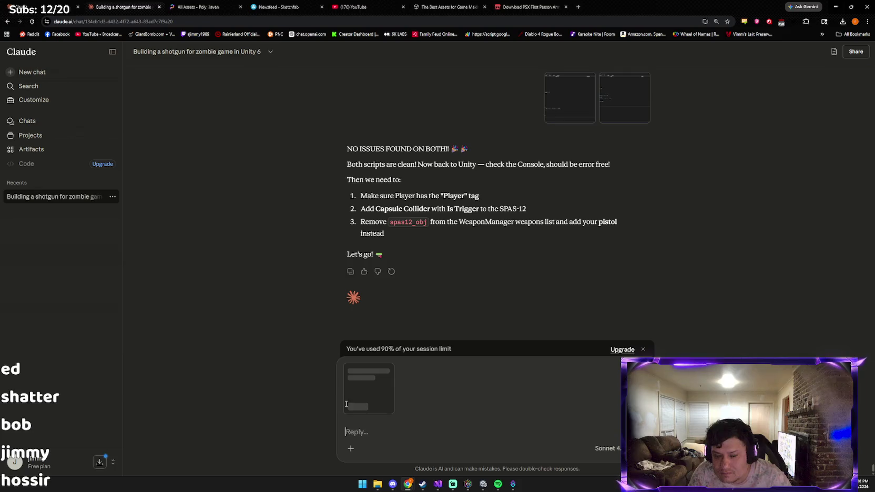
key("Return")
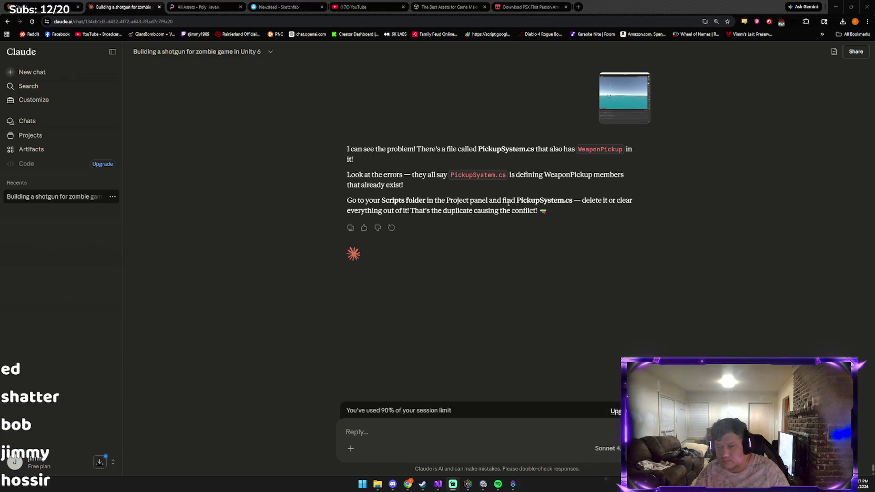
key("alt+Tab")
key("alt+Tab")
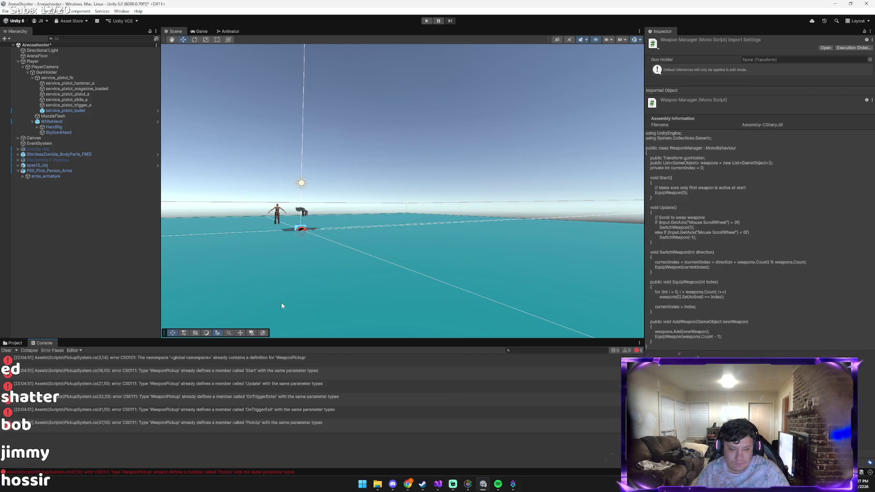
Delete the duplicate PickupSystem script from Assets/Scripts and clear the Console.
left_click(19, 343)
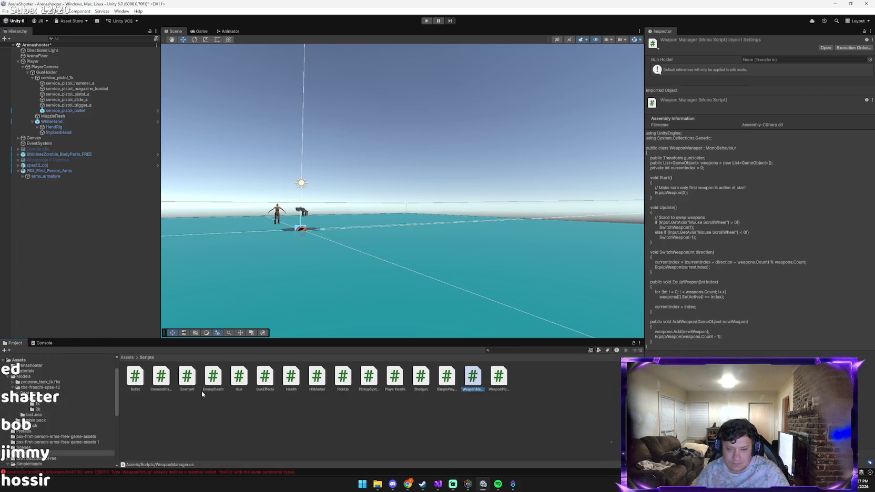
left_click(342, 376)
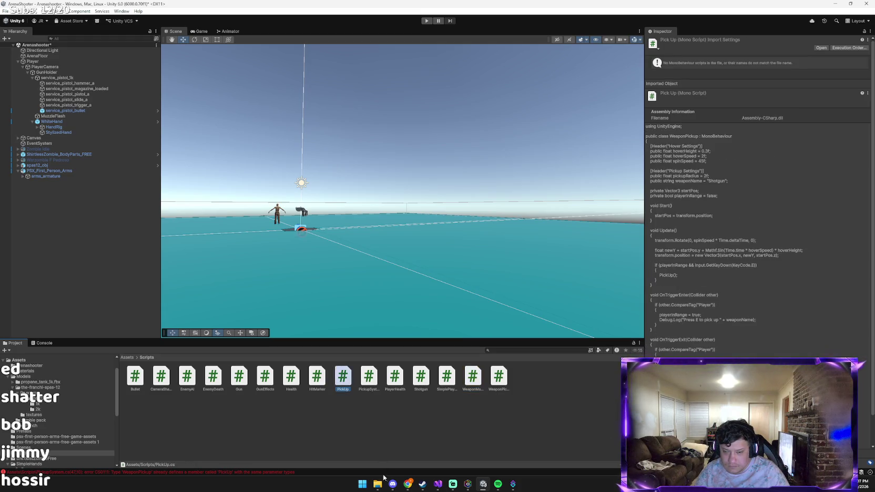
left_click(370, 383)
key("Delete")
key("Return")
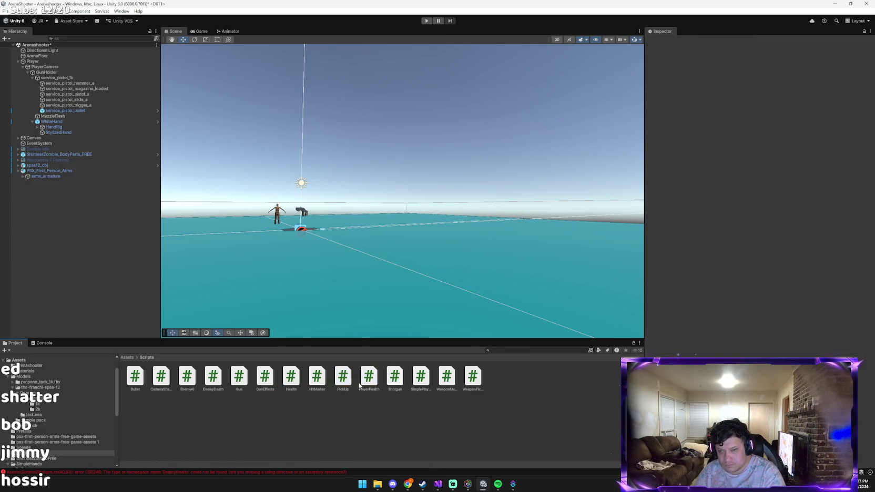
left_click(45, 343)
left_click(7, 351)
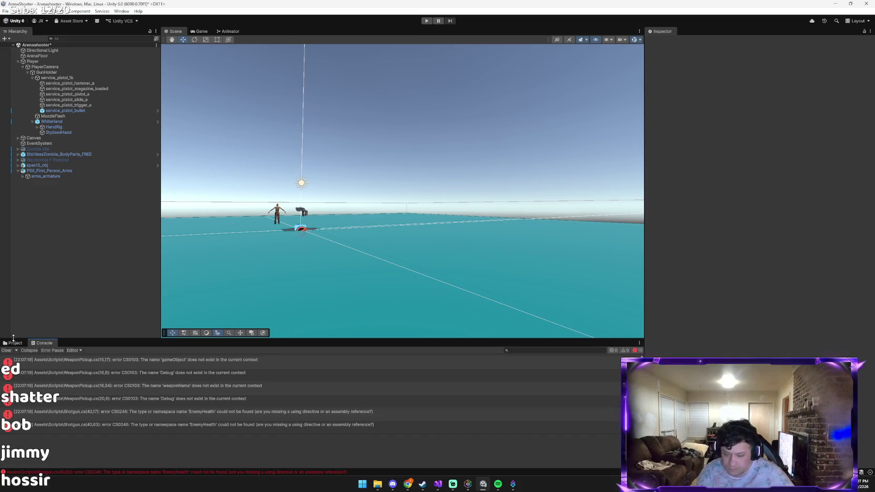
Send Claude two Unity screenshots of the Scripts folder and remaining errors.
key("alt+Tab")
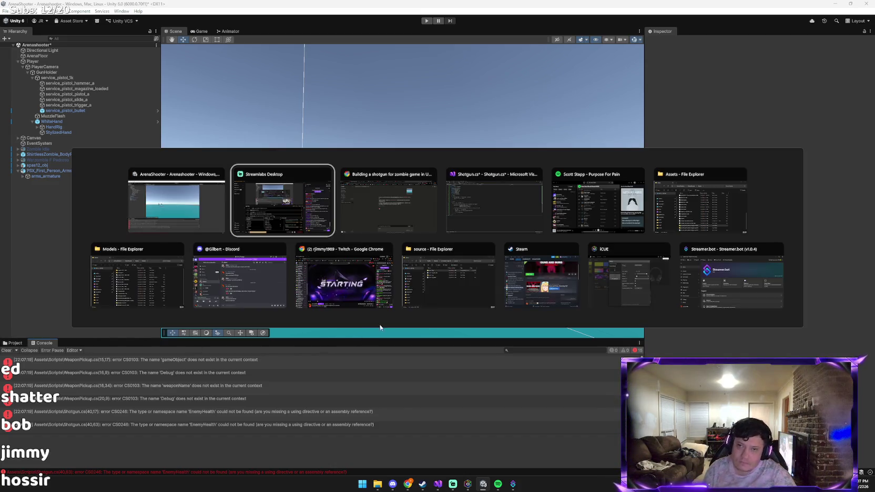
key("alt+Tab")
key("alt+Tab")
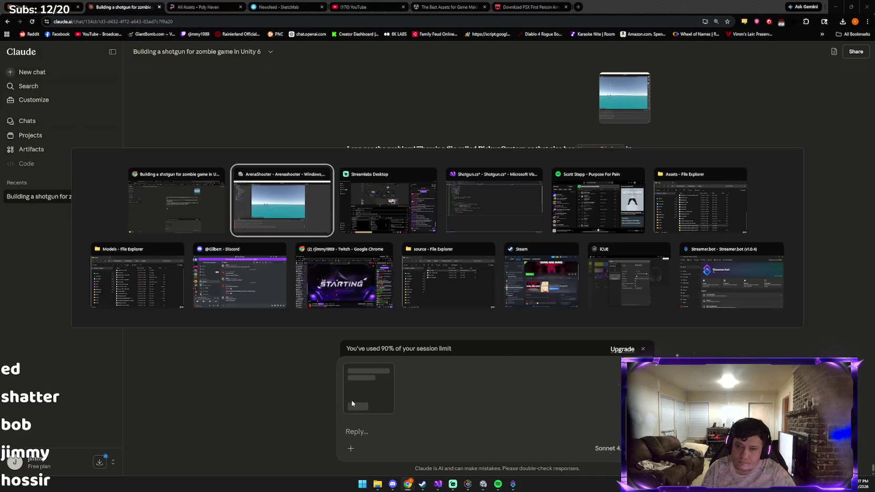
left_click(21, 343)
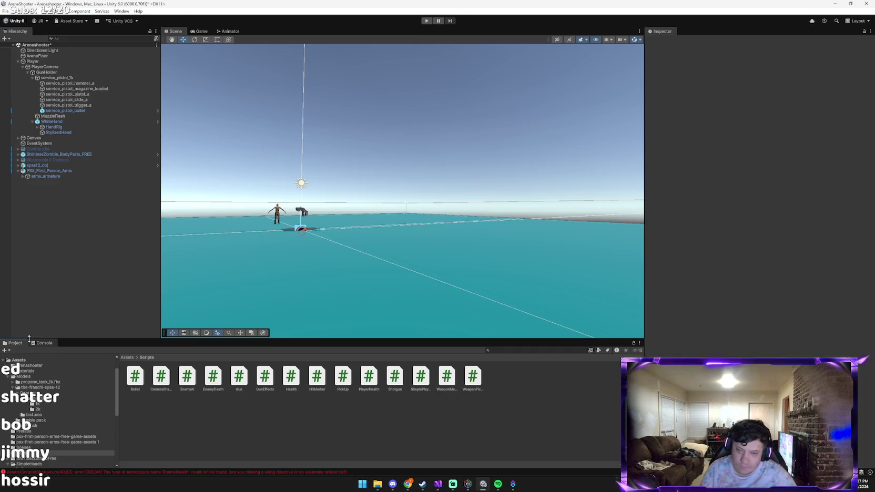
key("alt+Tab")
key("ctrl+v")
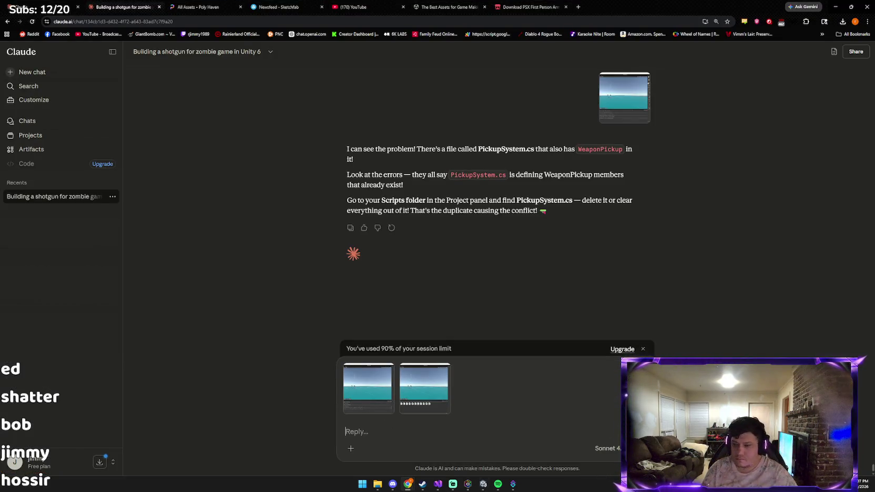
key("Return")
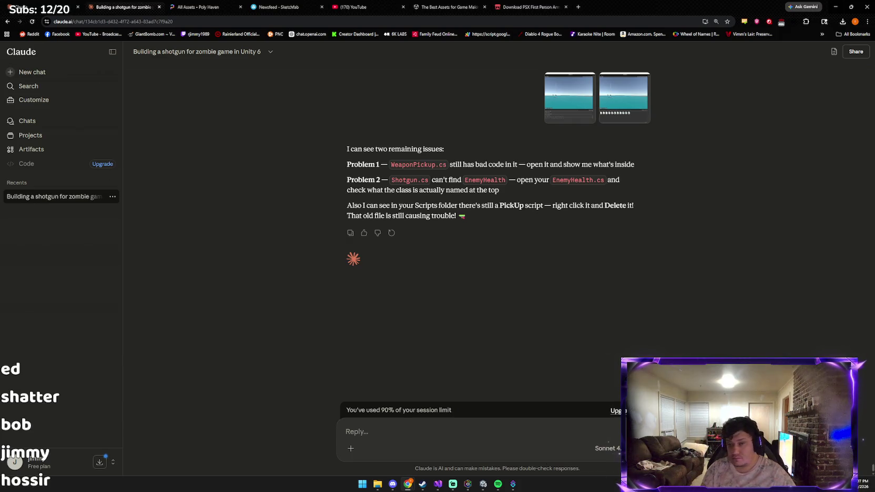
left_click(483, 484)
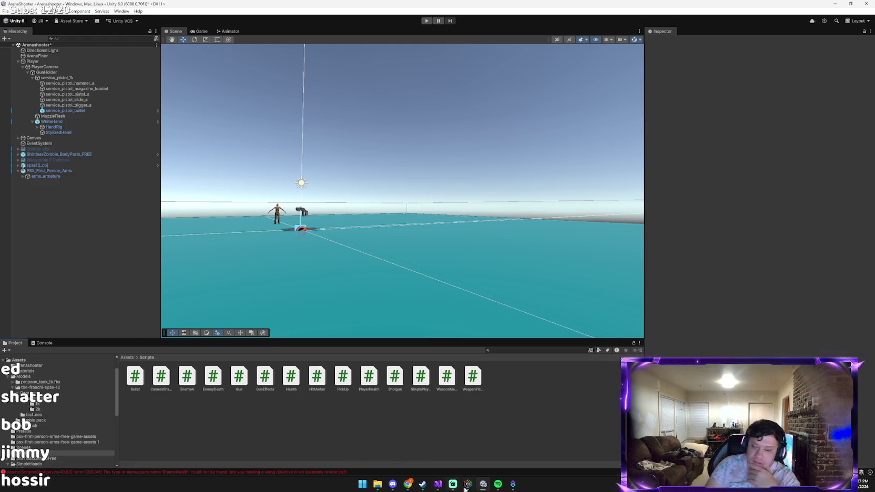
Send the full Shotgun.cs code to Claude.
left_click(480, 488)
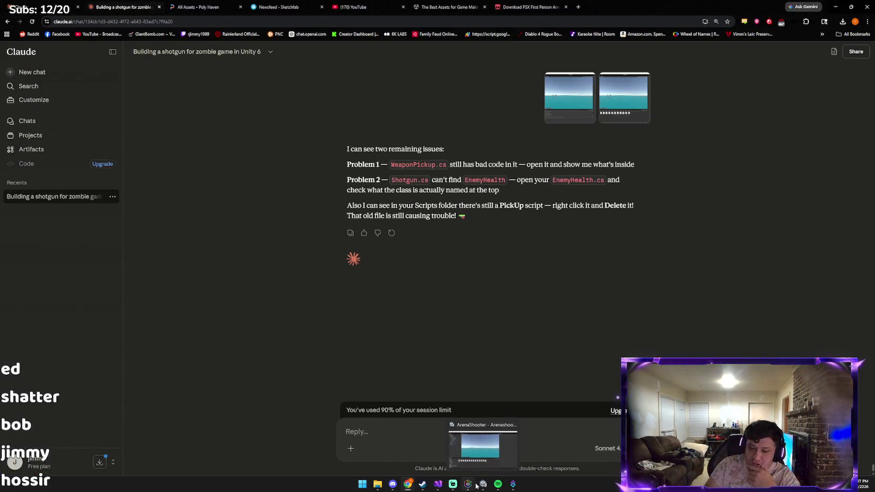
left_click(437, 487)
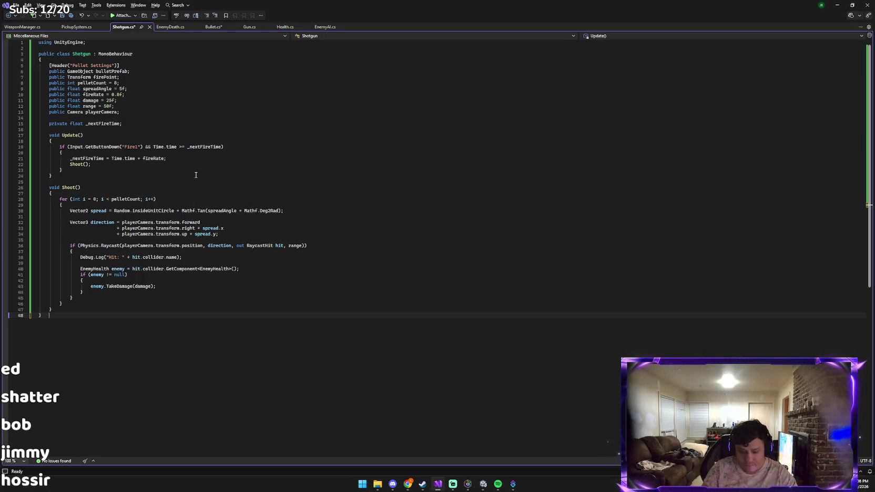
key("ctrl+a")
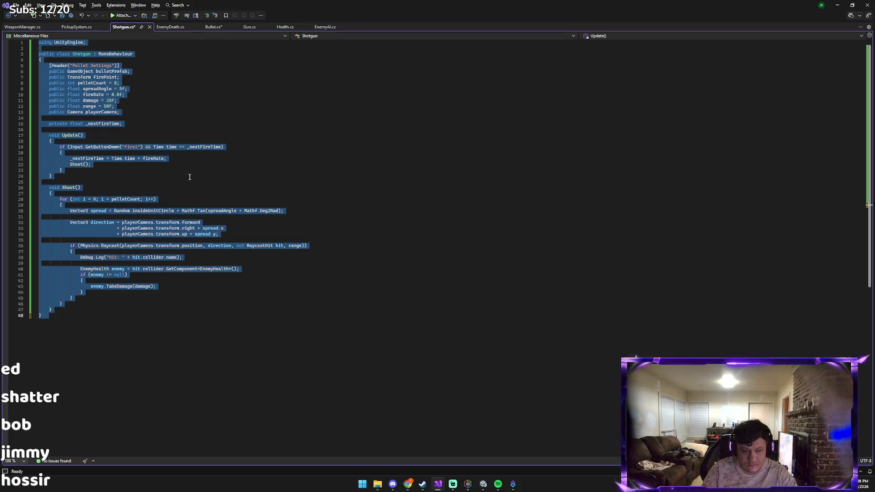
key("alt+Tab")
left_click(262, 202)
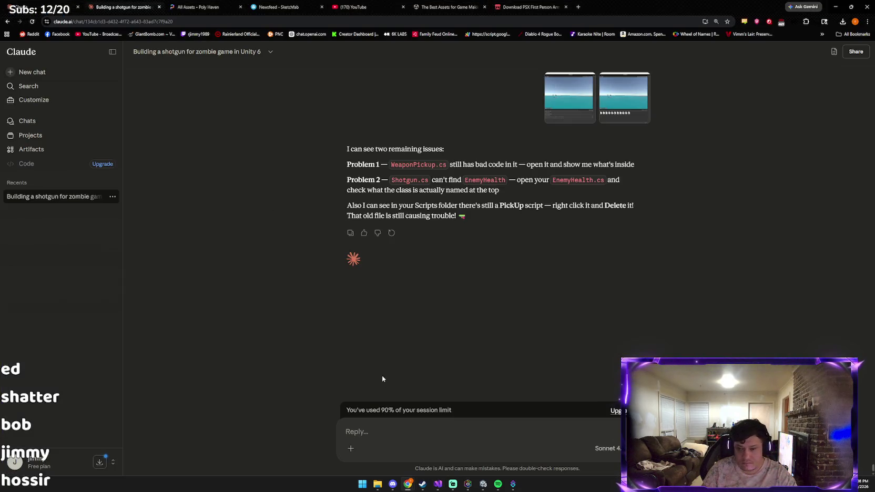
key("ctrl+v")
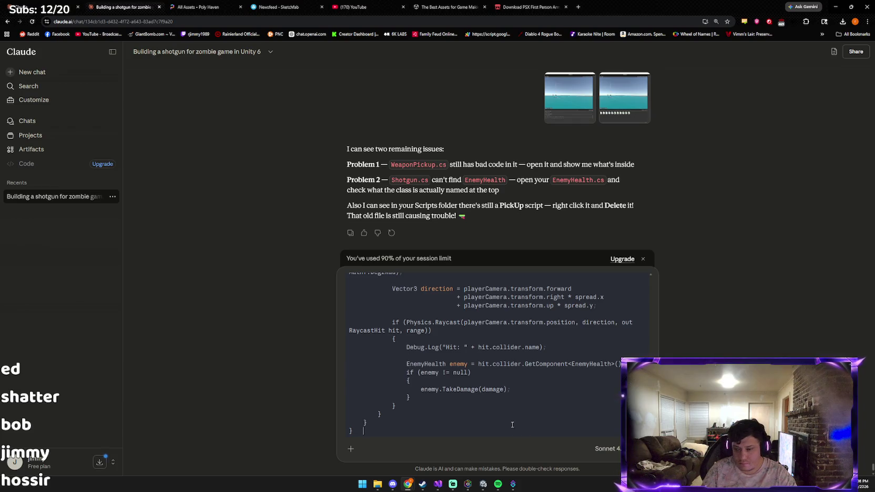
key("Return")
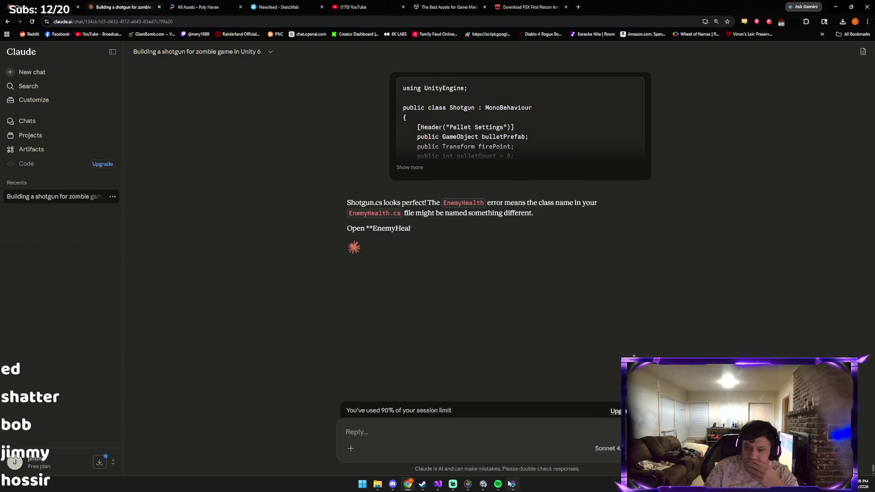
Open Health.cs in Visual Studio.
left_click(482, 484)
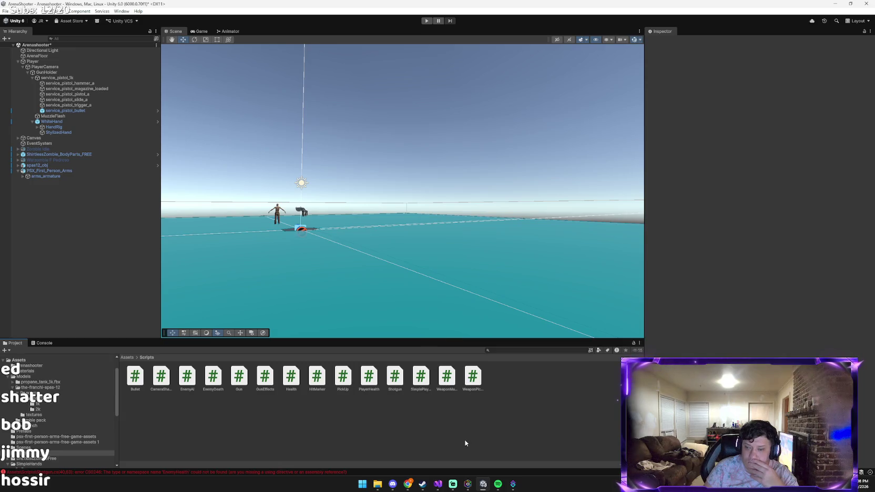
left_click(438, 484)
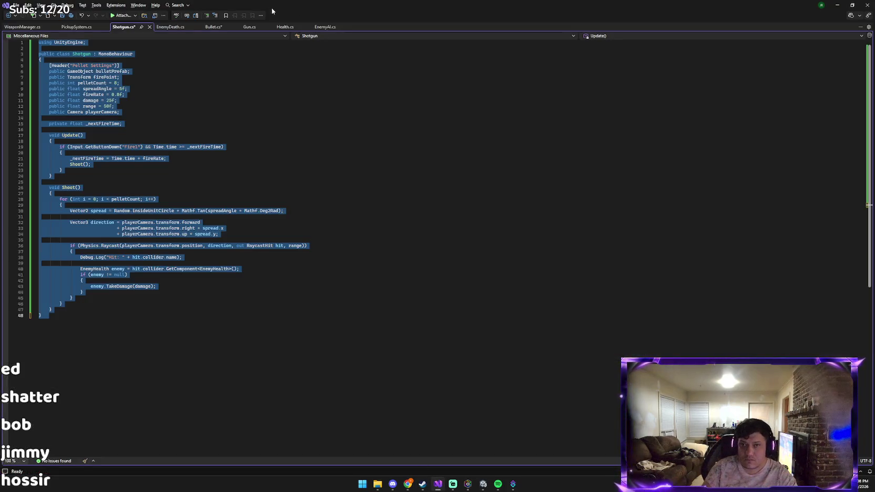
left_click(282, 27)
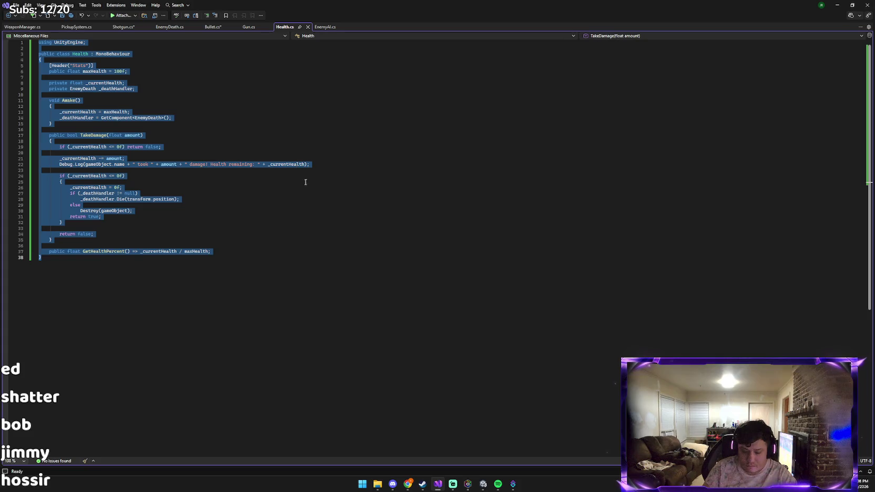
Send the Health.cs code to Claude and read the fix: use Health instead of EnemyHealth.
left_click(393, 484)
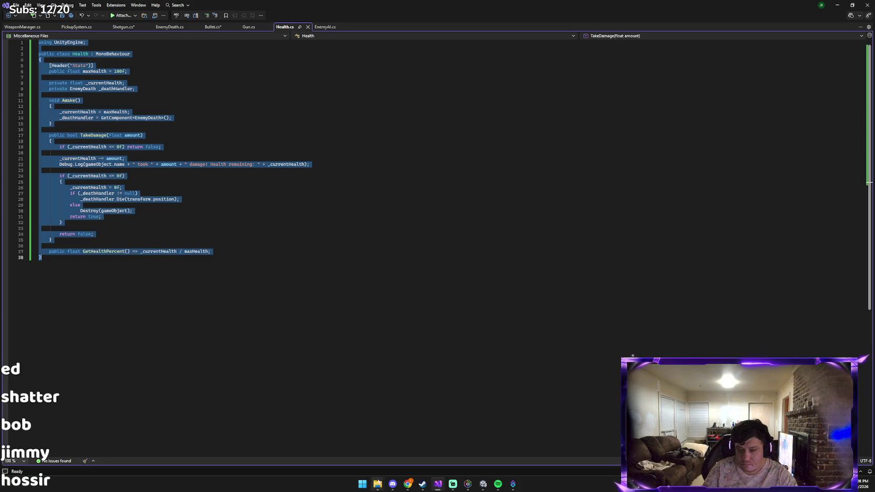
mouse_move(408, 484)
left_click(383, 448)
key("ctrl+v")
key("Return")
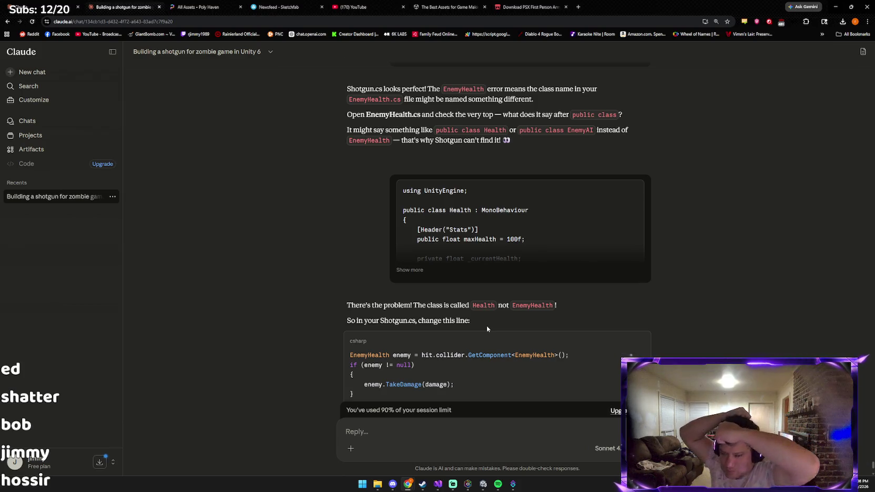
scroll(474, 326, "down", 1)
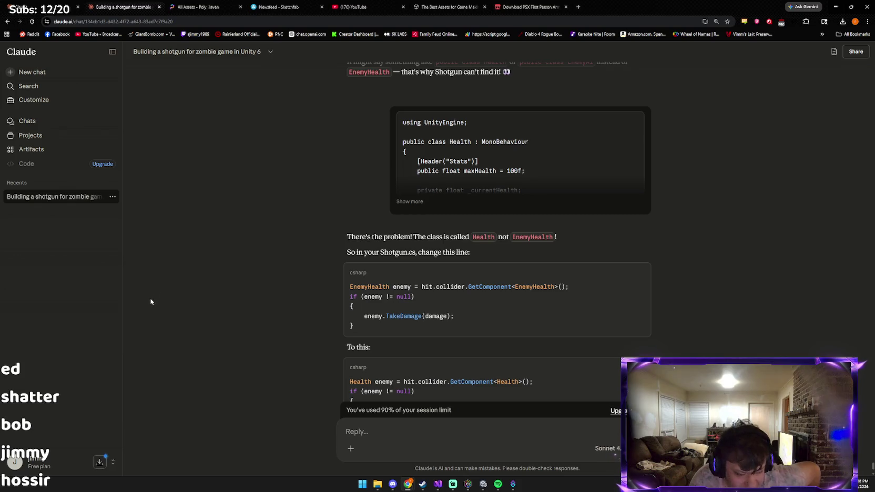
scroll(400, 293, "down", 2)
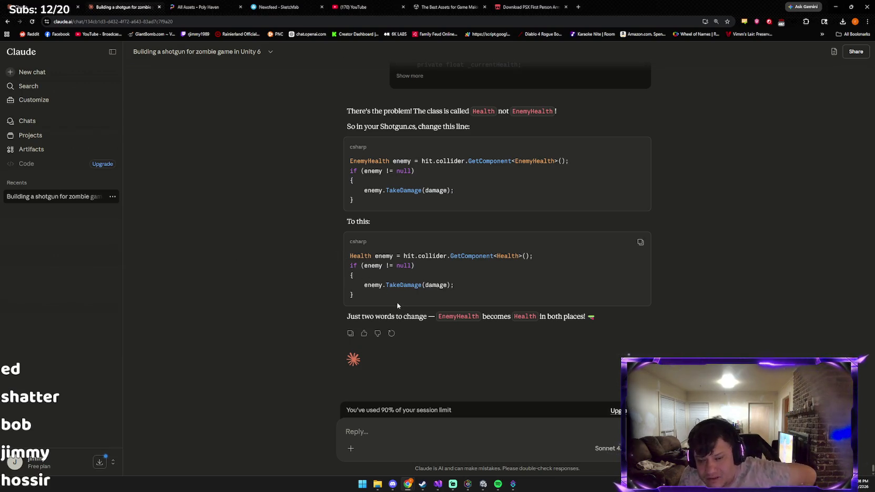
scroll(389, 290, "up", 1)
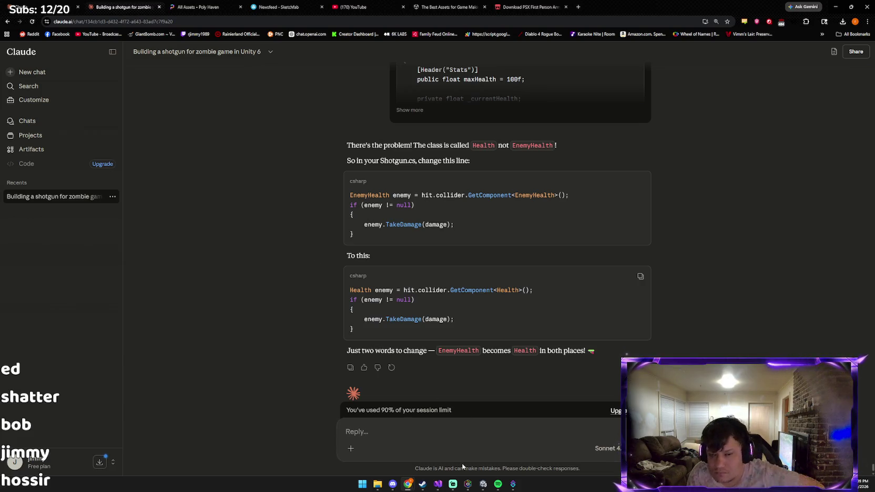
Ask Claude whether to name the scripts enemyHealth and playerHealth.
type("do")
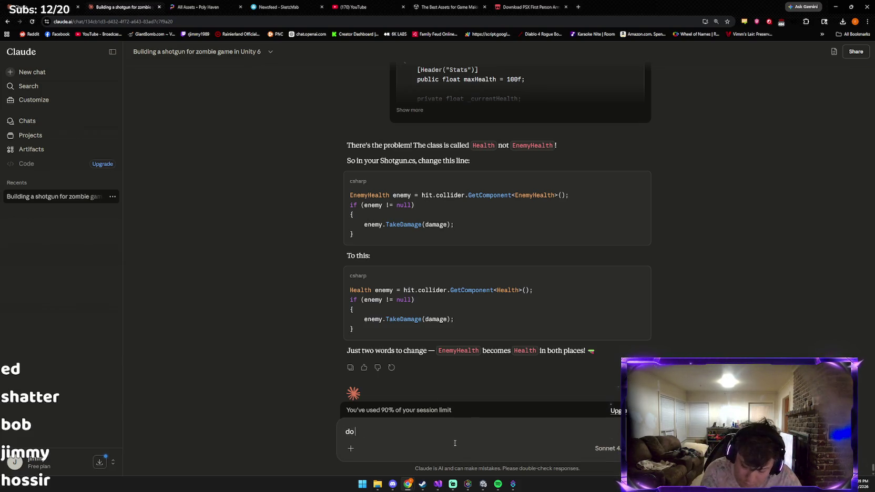
type(" I call it enemy")
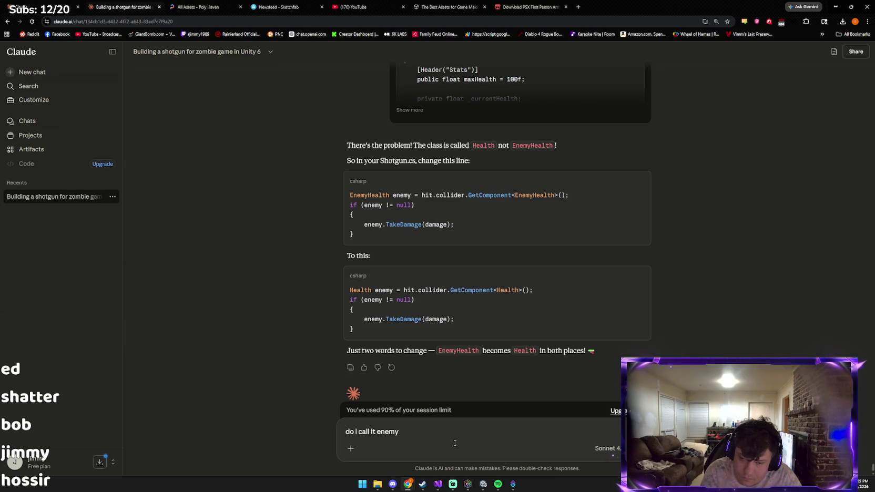
type("Healt")
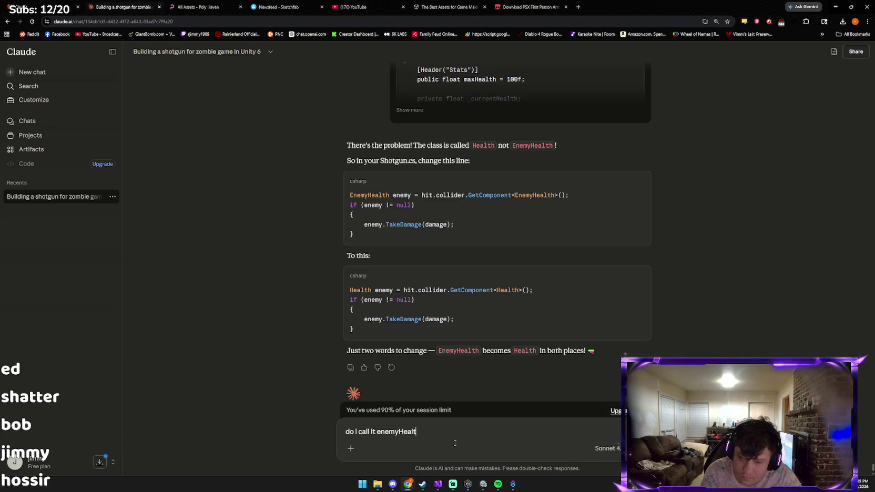
type("h and play")
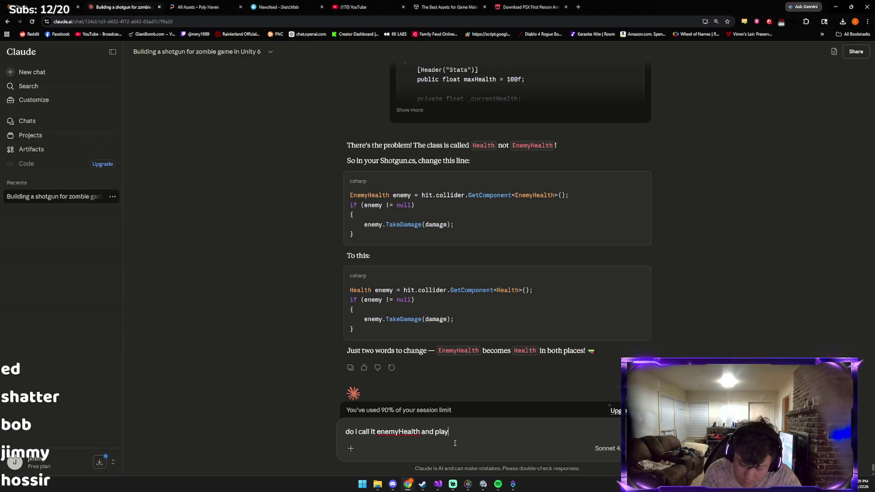
type("erHealth?")
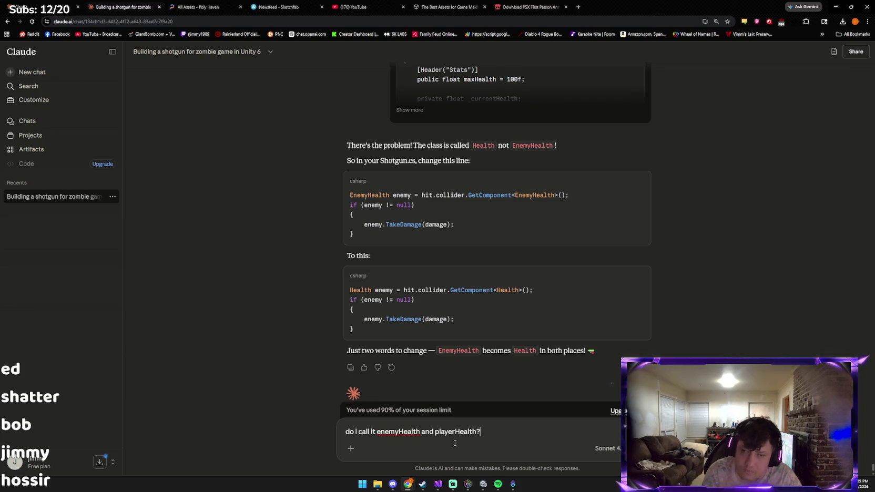
key("Return")
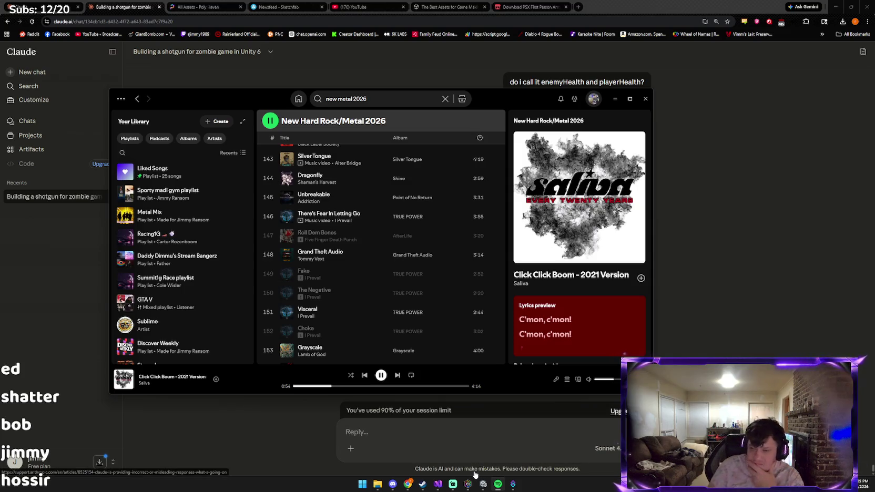
left_click(265, 474)
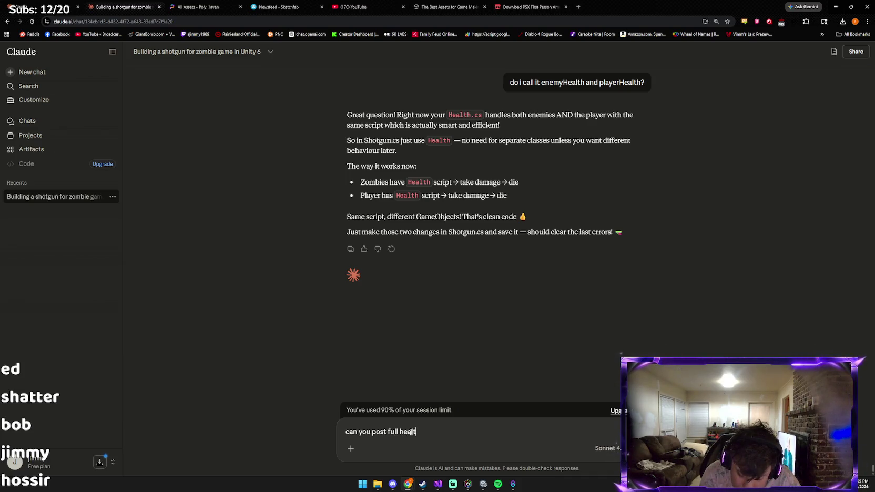
Request the full Health code from Claude and review the posted class.
type("h code")
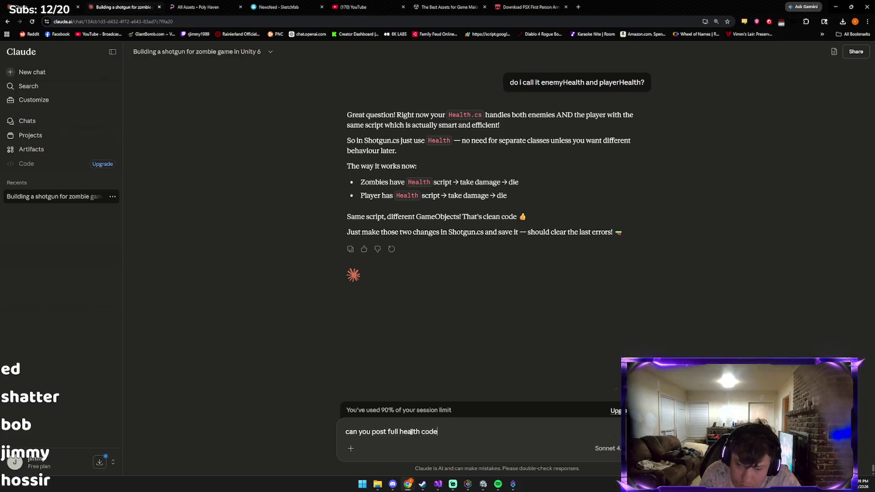
key("Return")
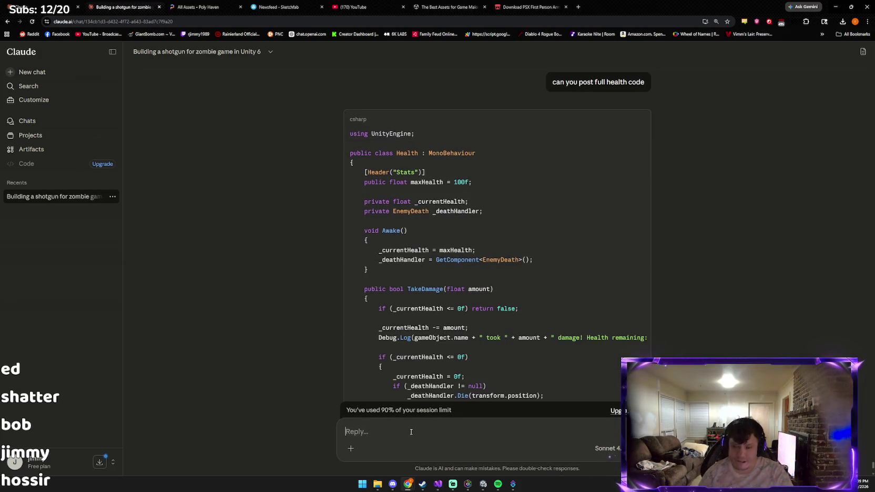
scroll(496, 254, "down", 4)
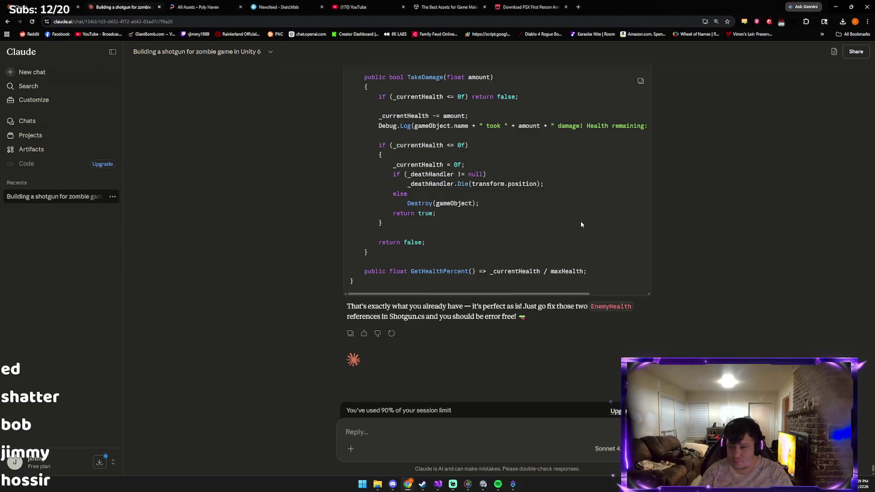
scroll(580, 221, "up", 1)
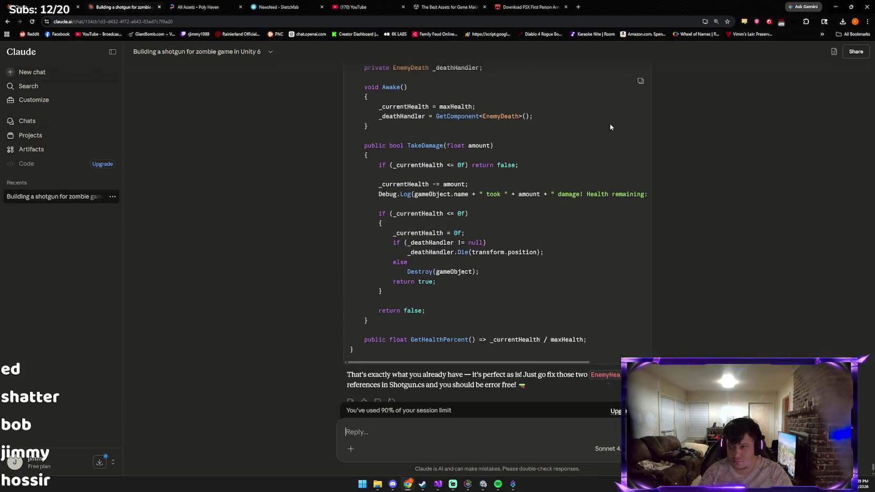
Replace Health.cs in Visual Studio with Claude's full Health class, save it, and return to Unity.
left_click(436, 485)
key("ctrl+v")
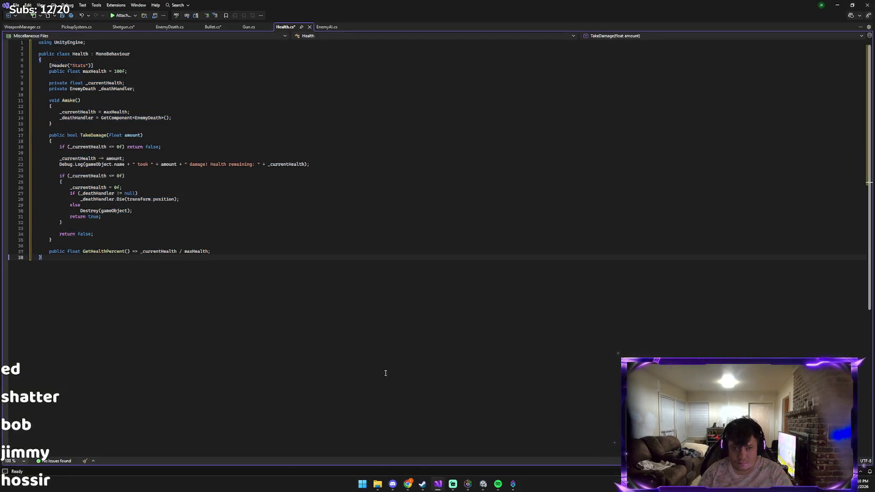
key("ctrl+s")
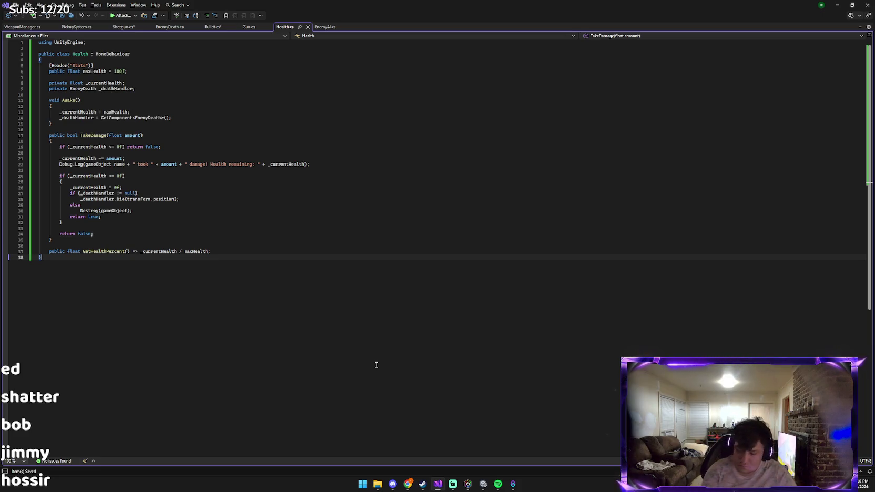
key("alt+Tab")
key("alt+Tab")
key("alt+Tab")
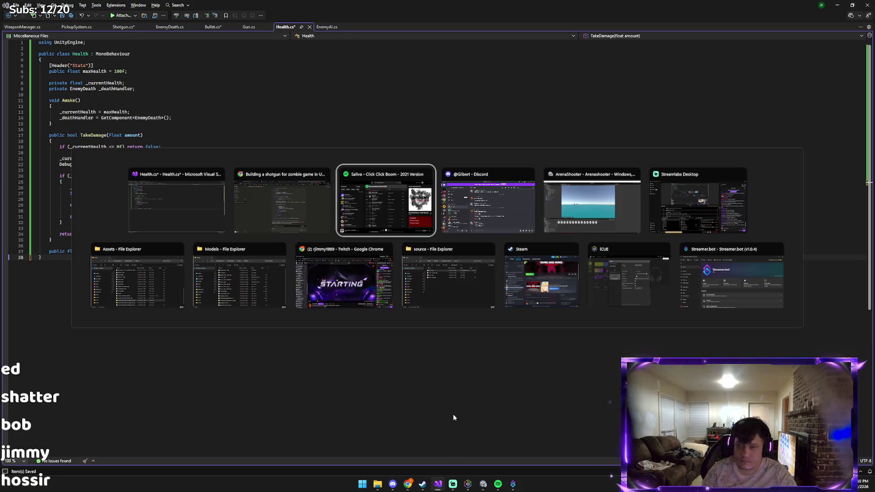
key("alt+Tab")
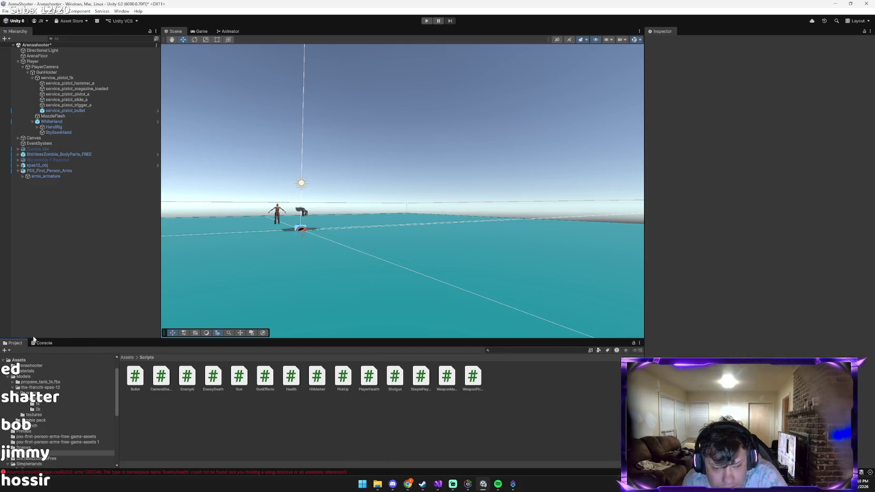
List the EnemyHealth and WeaponPickup compiler errors in the Console; play mode is refused.
left_click(41, 343)
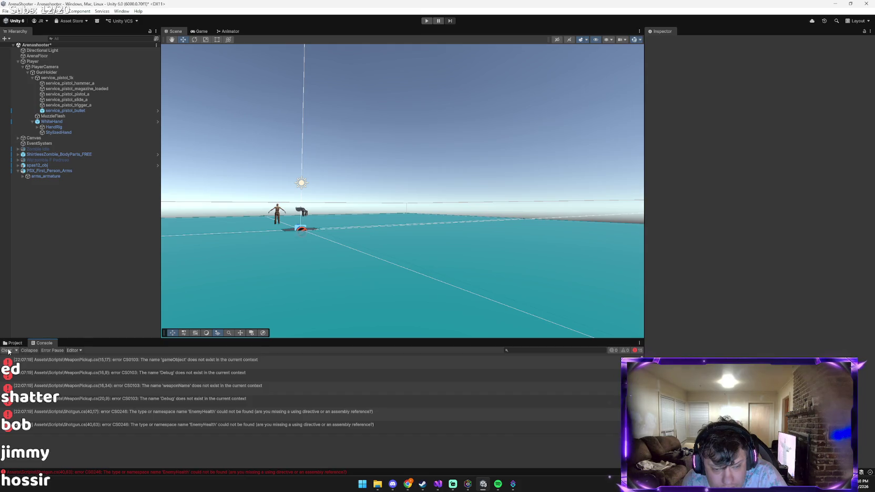
left_click(427, 21)
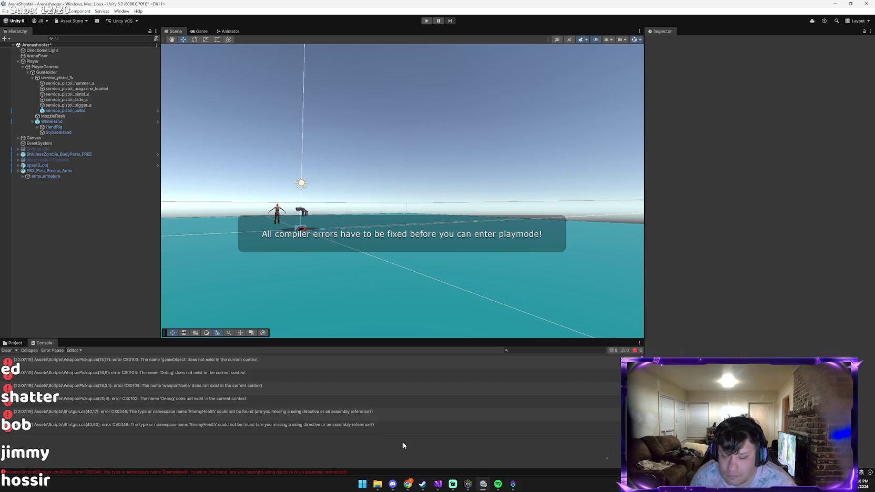
key("alt+Tab")
key("alt+Tab")
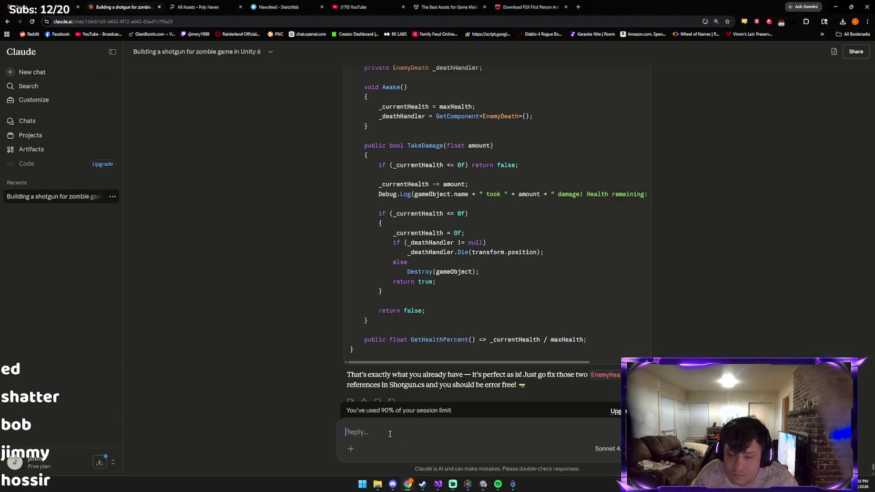
Send Claude the Unity screenshot, asking for a prompt to continue in the next chat.
key("ctrl+v")
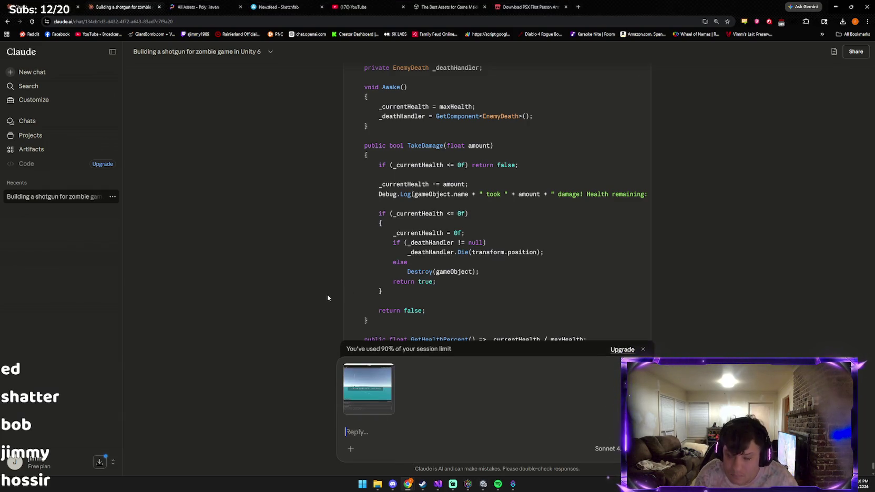
type("can you write a promp fo")
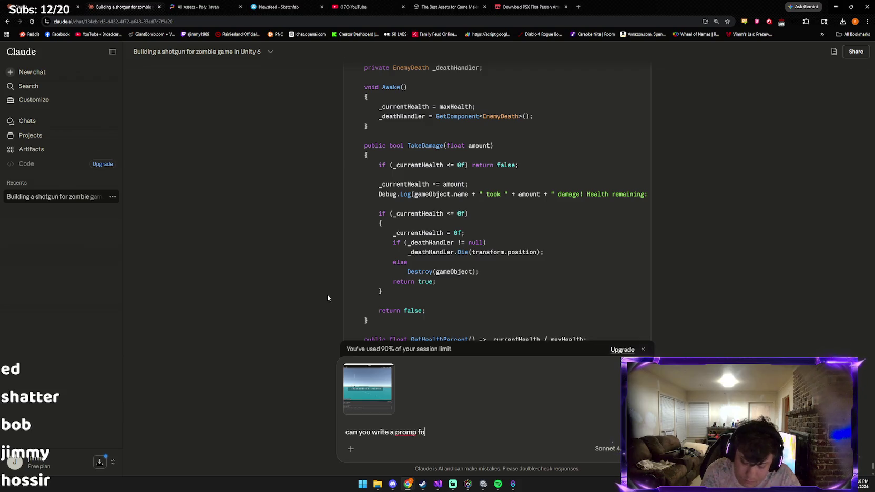
type("r next chat")
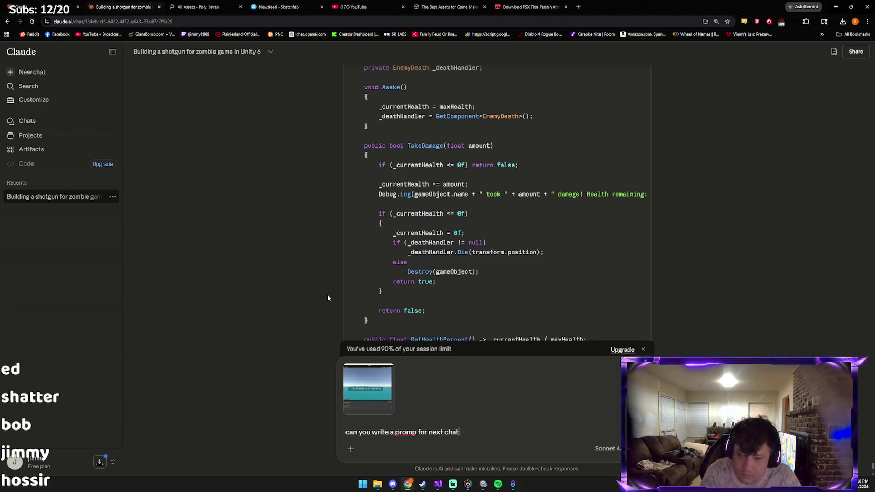
key("Return")
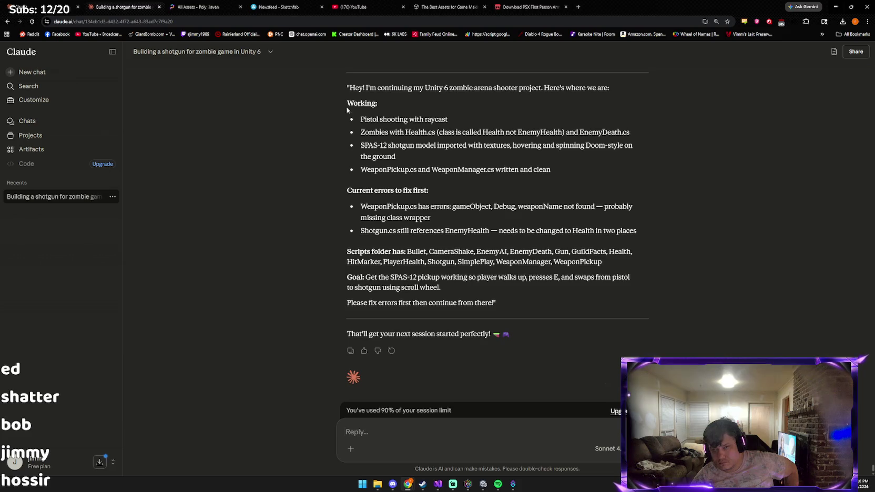
Copy Claude's generated handoff prompt and bring up Windows search.
mouse_move(342, 84)
left_mouse_down()
mouse_move(515, 133)
mouse_move(606, 295)
left_mouse_up()
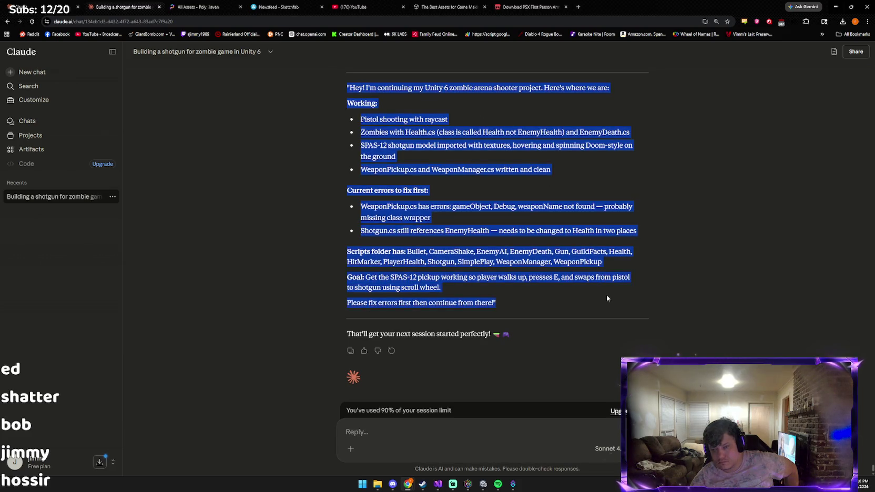
right_click(467, 241)
left_click(503, 244)
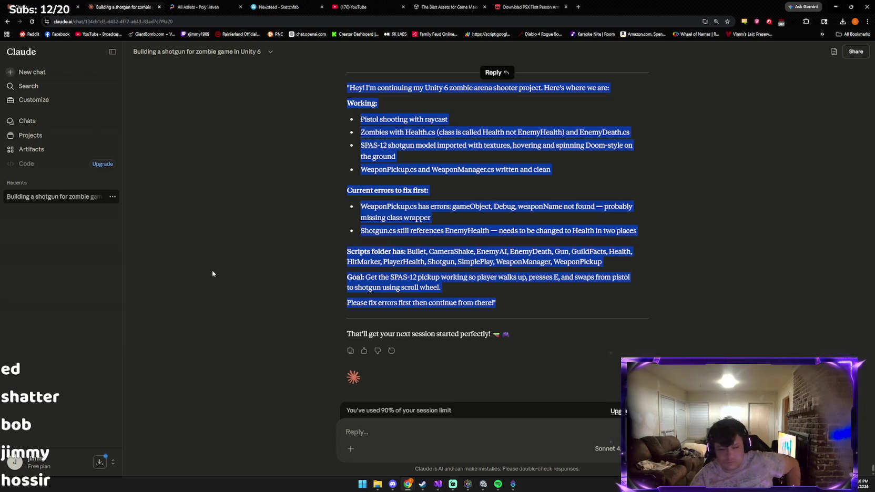
left_click(362, 483)
Open Notepad and paste the handoff prompt over the credits text in credits.txt.
type("notepad")
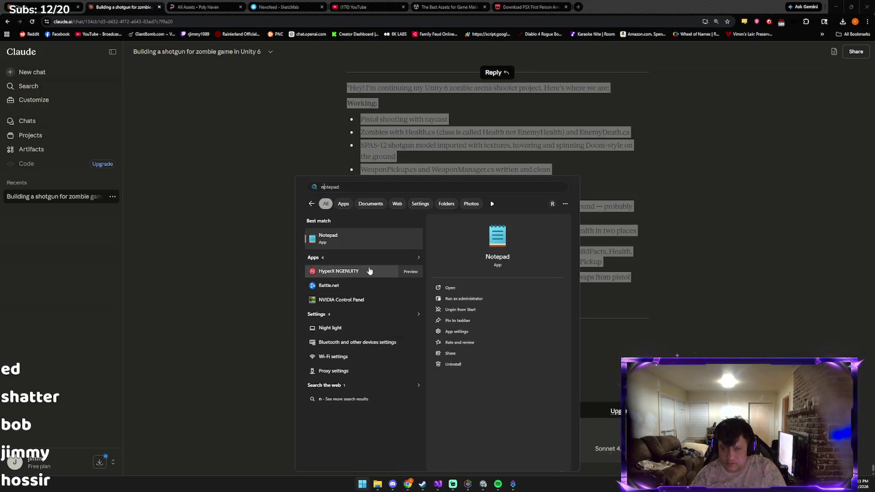
left_click(348, 246)
key("shift+Up")
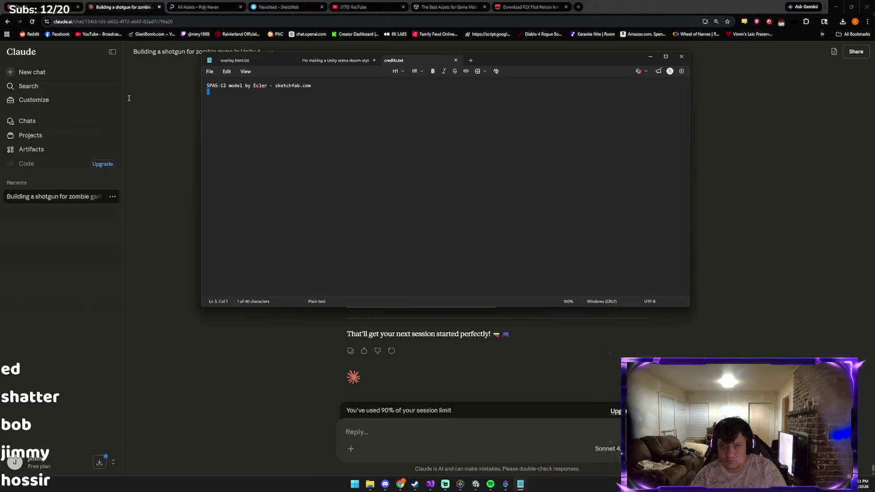
key("ctrl+a")
key("ctrl+v")
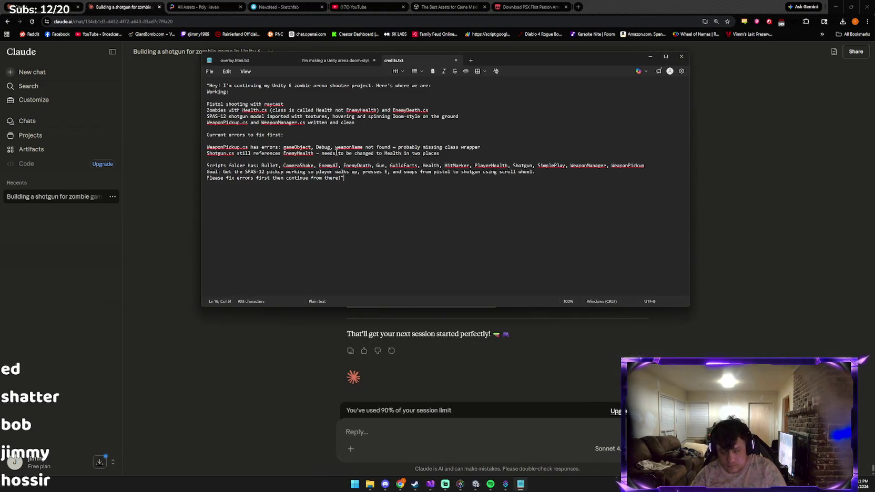
left_click(261, 340)
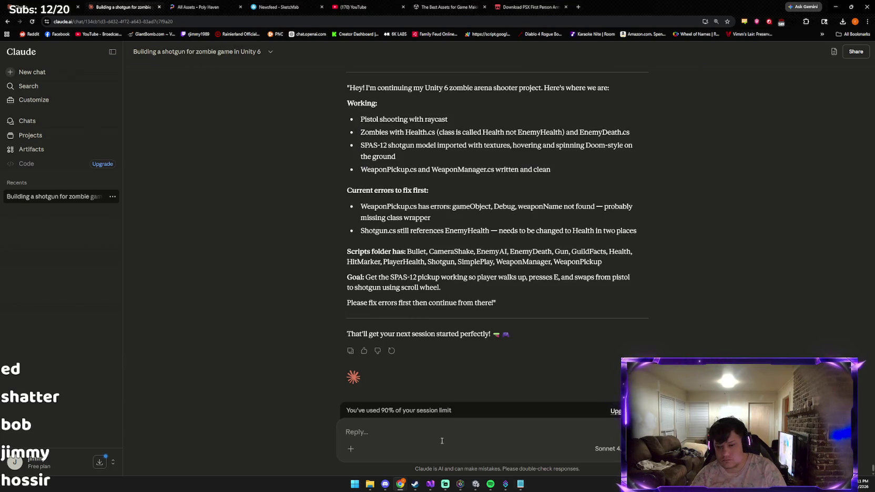
left_click(476, 484)
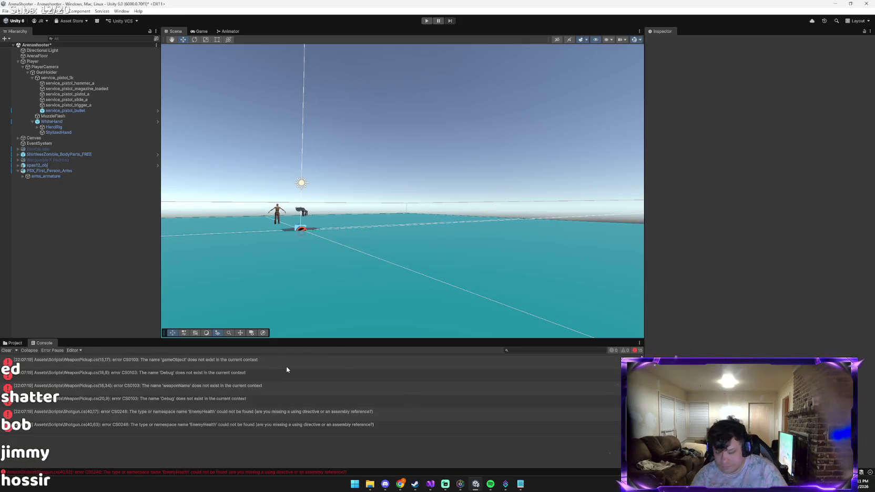
Send Claude the Unity screenshot with the message 'what did i do lol'.
key("alt+Tab")
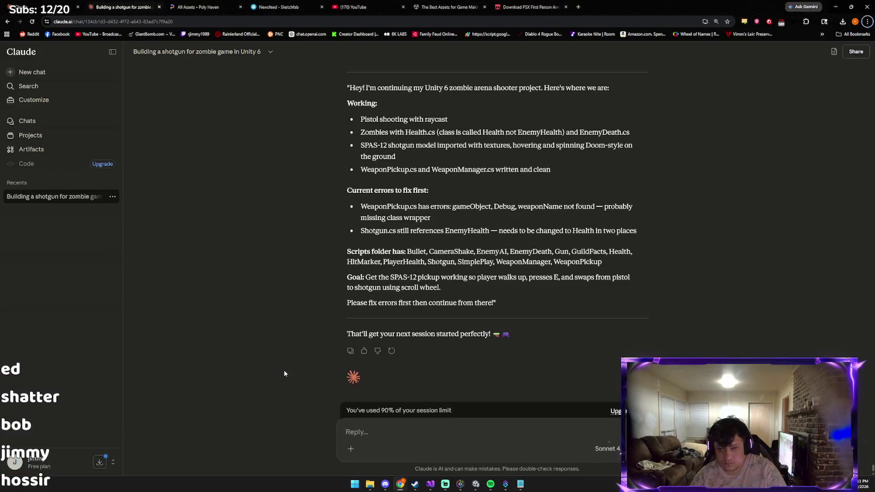
key("ctrl+v")
type("what did i do lol")
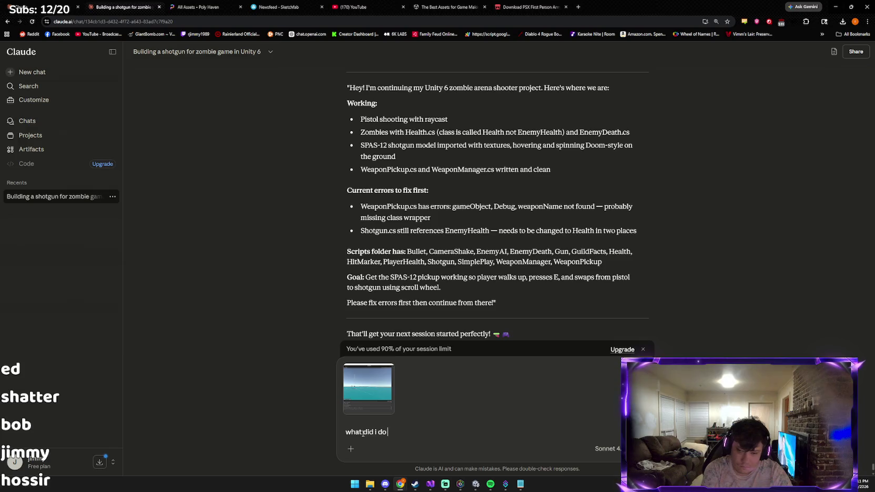
key("Return")
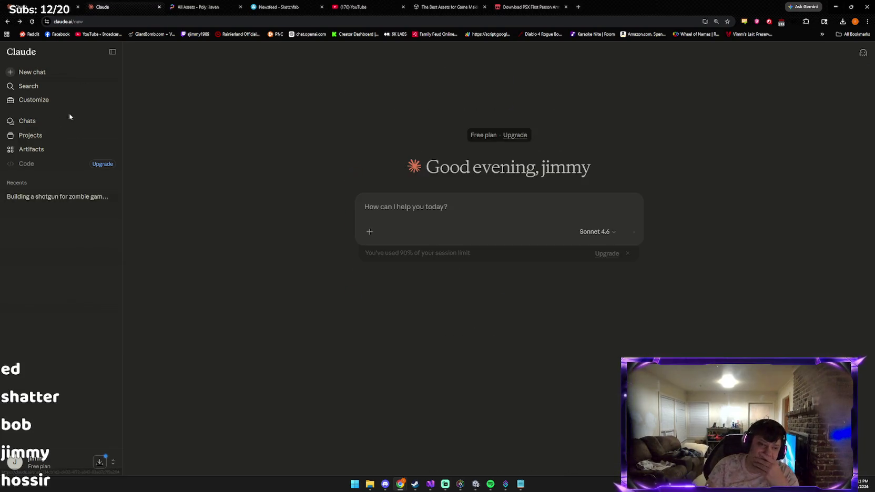
key("alt+Tab")
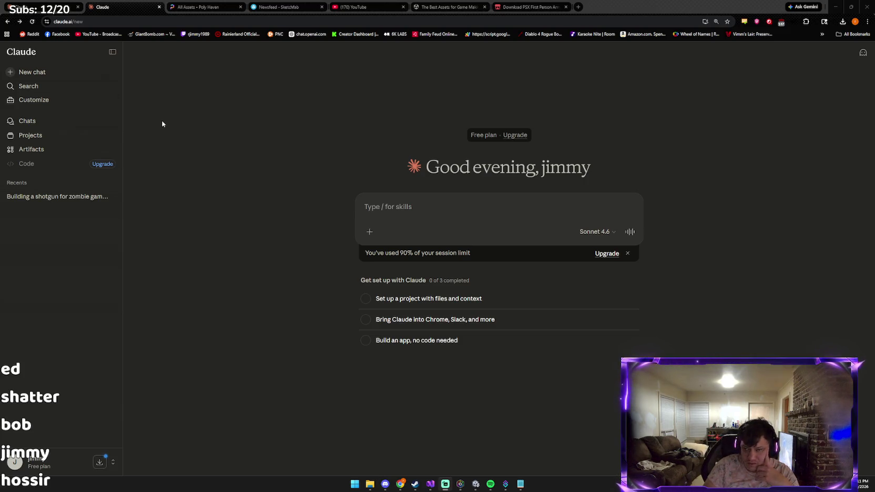
Open the 'Building a shotgun for zombie game in Unity 6' chat and jump to its newest reply.
left_click(94, 197)
left_click(94, 197)
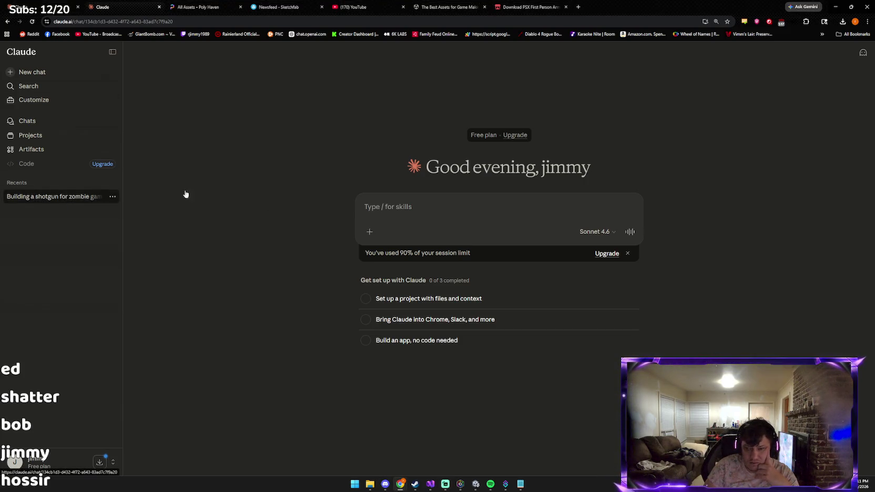
scroll(380, 286, "down", 4)
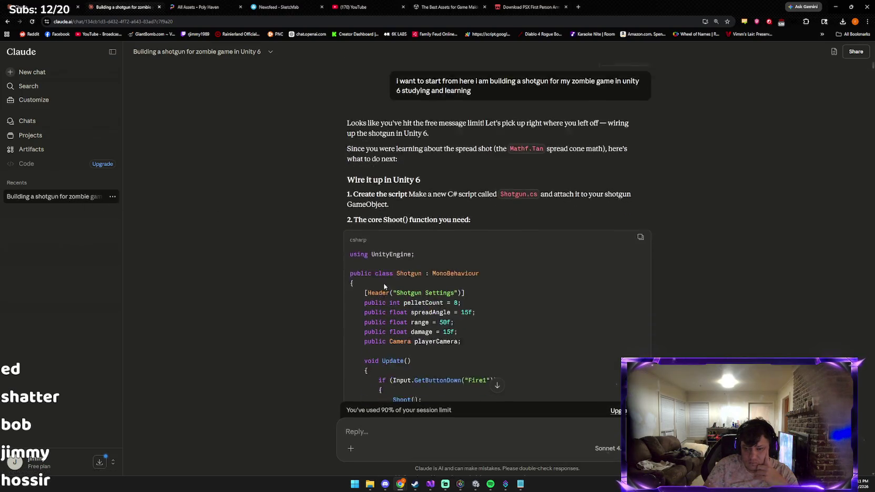
scroll(437, 224, "up", 5)
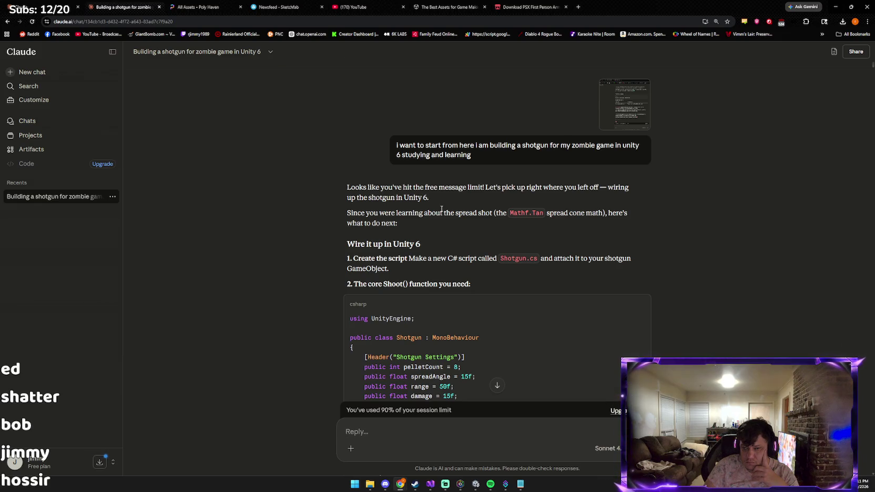
scroll(444, 244, "down", 10)
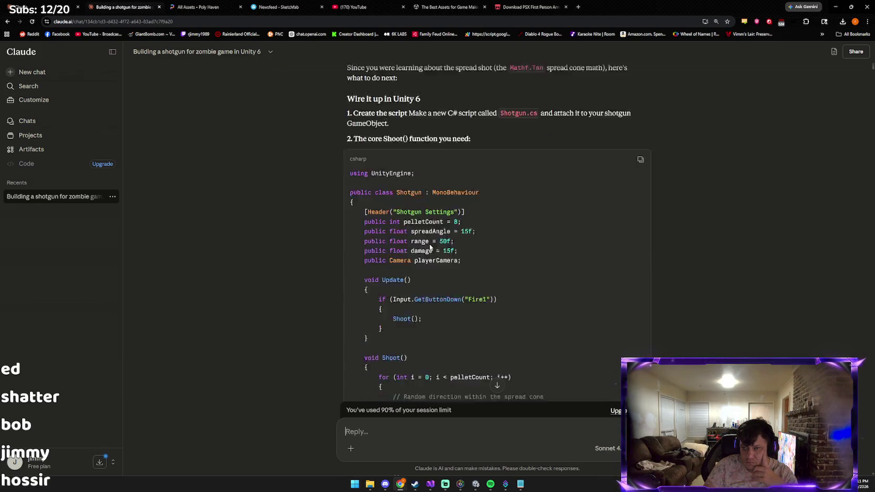
left_click(494, 383)
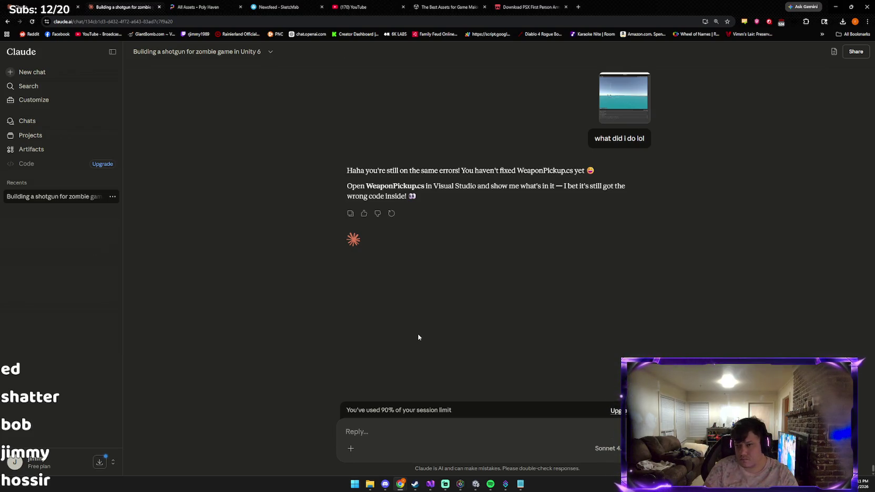
Tell Claude 'i deleted that one!'.
key("alt+Tab")
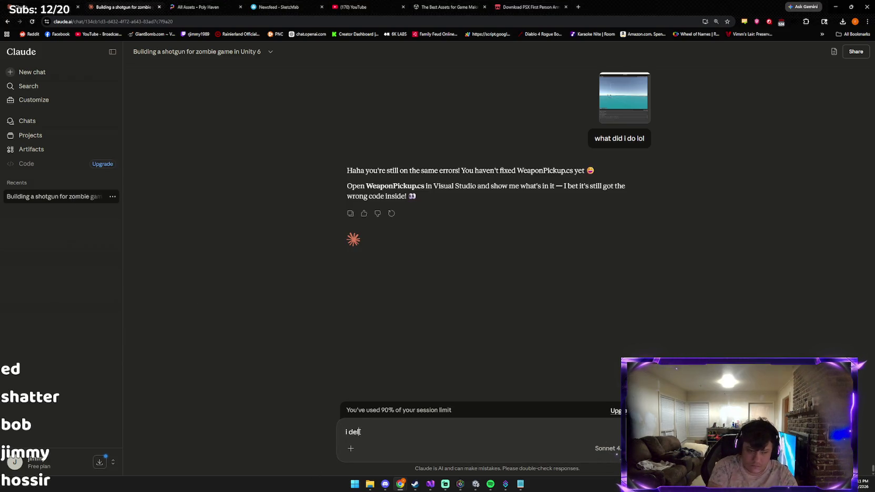
type("eted that one!")
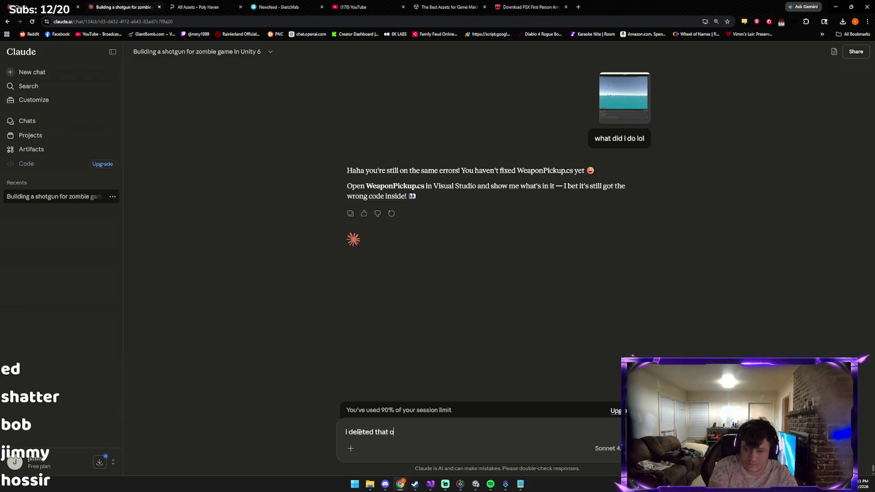
key("Return")
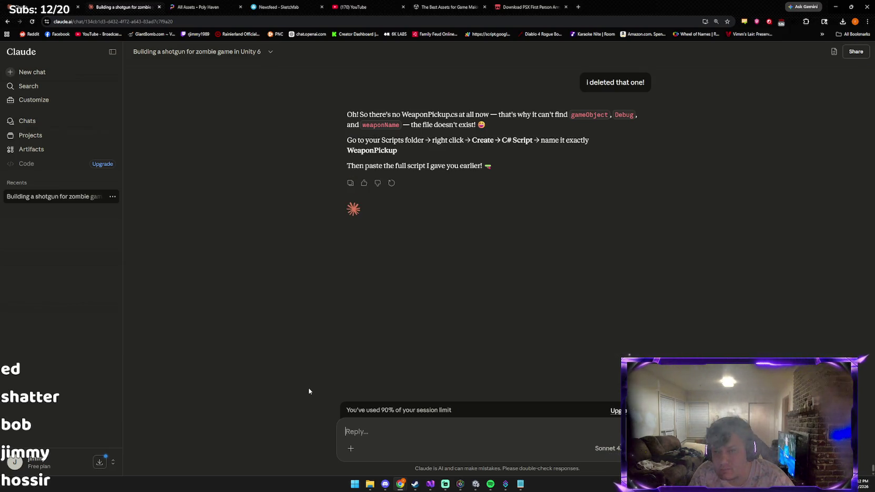
Check Unity's Scripts folder, then ask Claude 'so delete pickup instead?'.
key("alt+Tab")
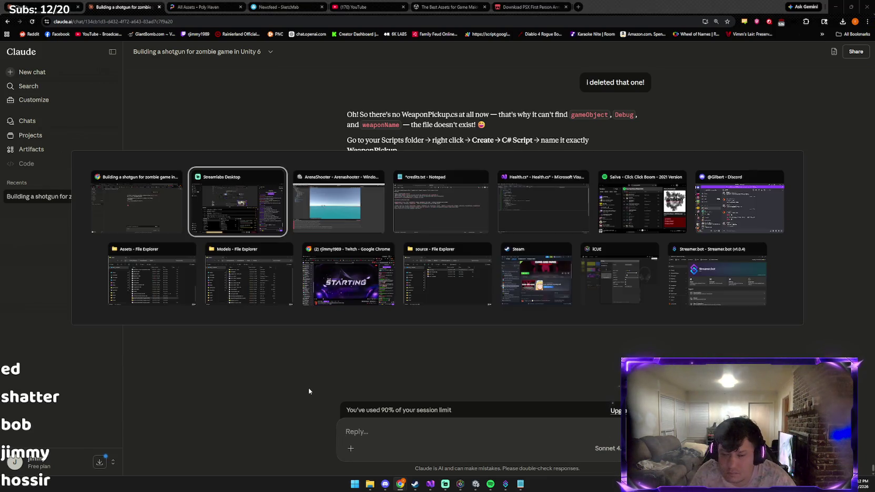
key("alt+Tab")
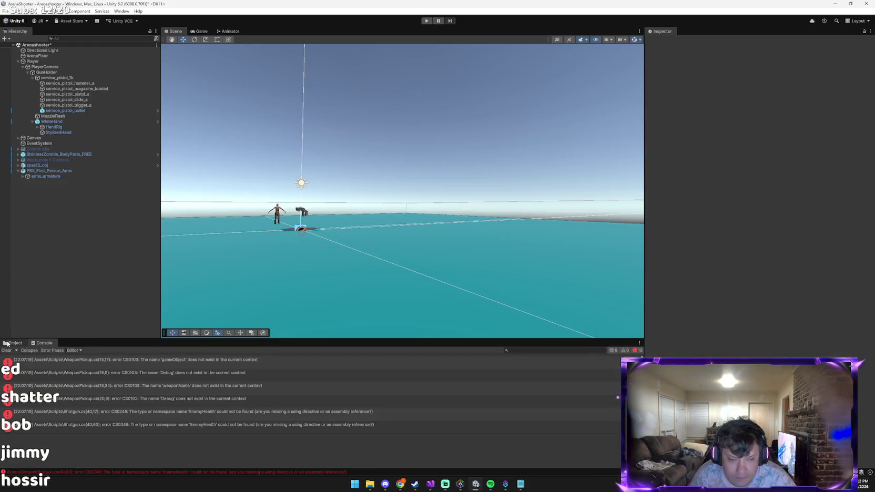
left_click(11, 343)
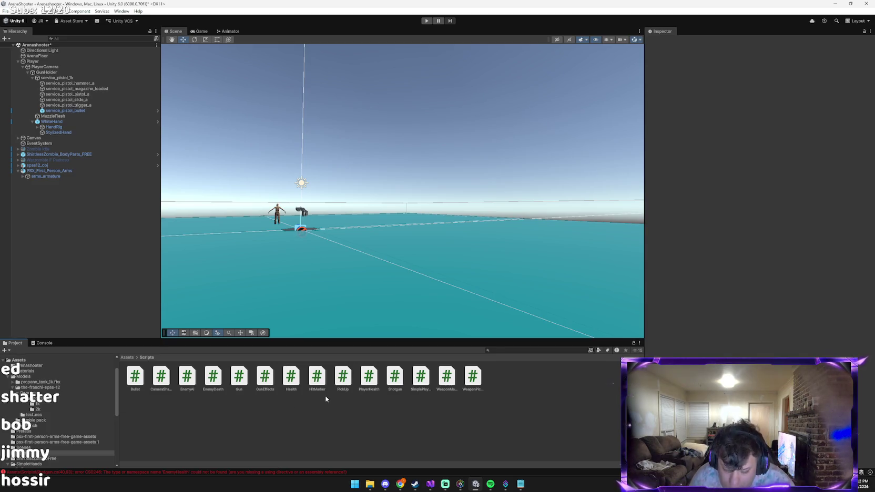
key("alt+Tab")
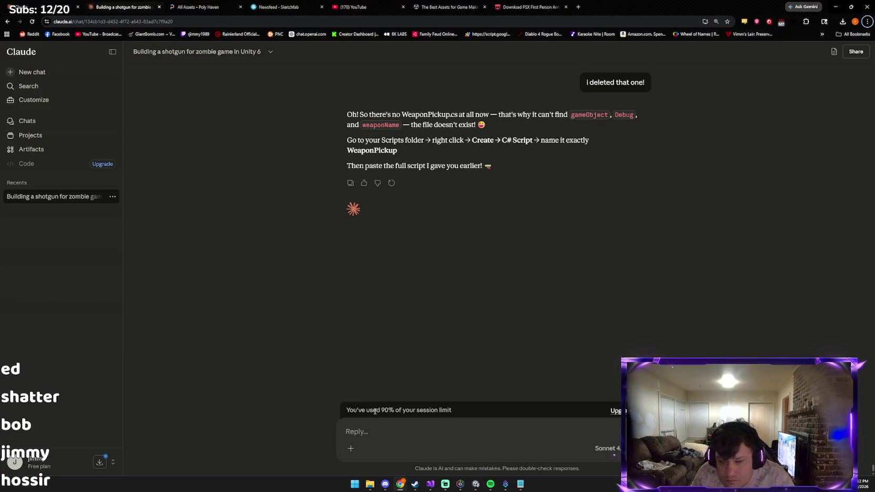
type("so de")
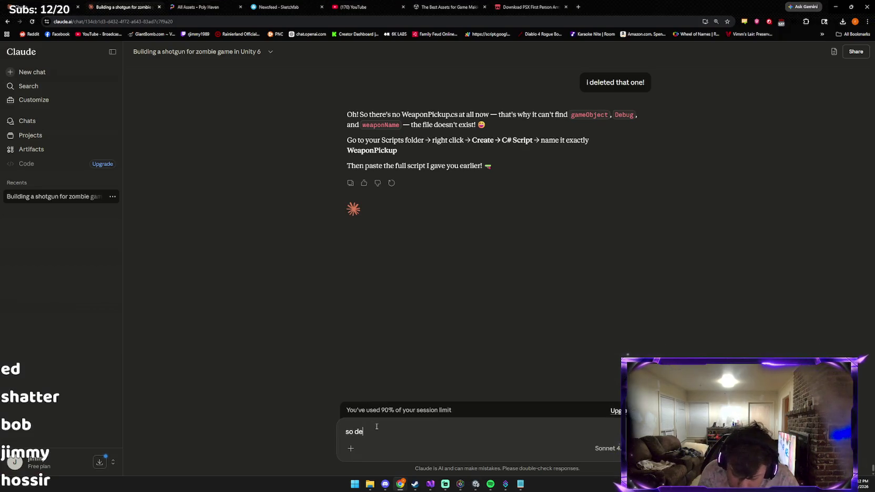
type("lete pickup instead?")
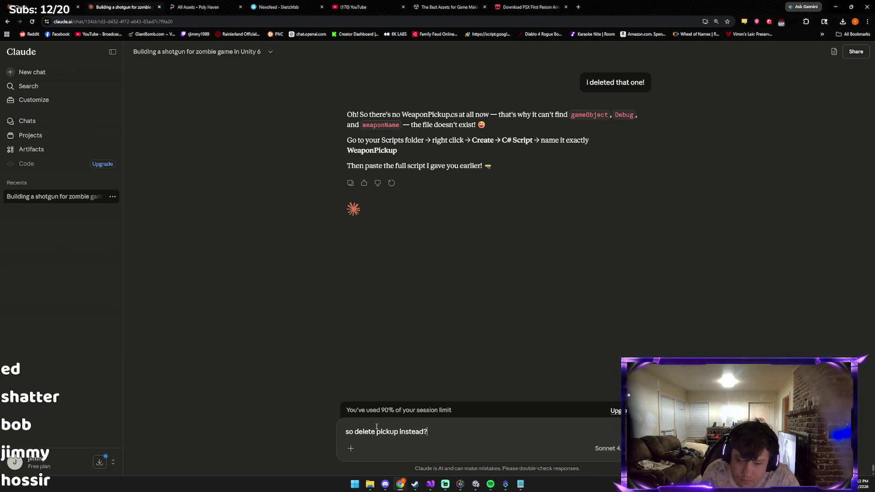
key("Return")
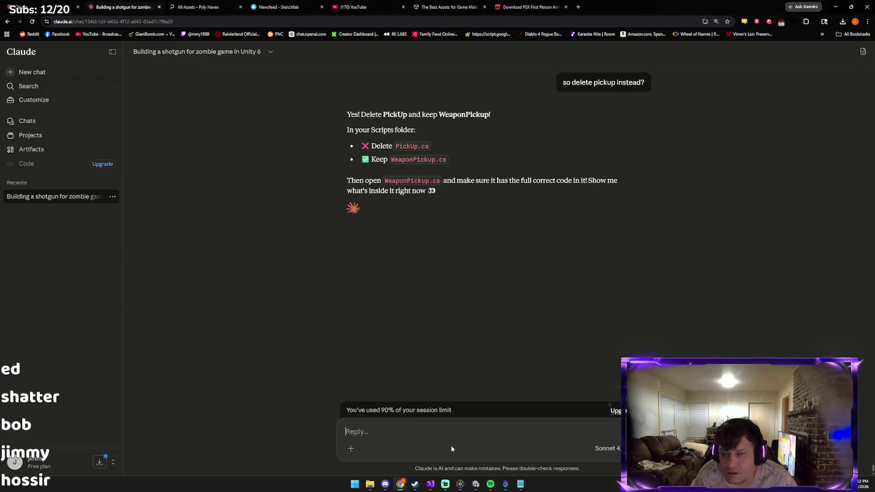
Create an empty C# script WeaponPickup1 in Assets/Scripts and open PickUp.cs in Visual Studio.
mouse_move(445, 484)
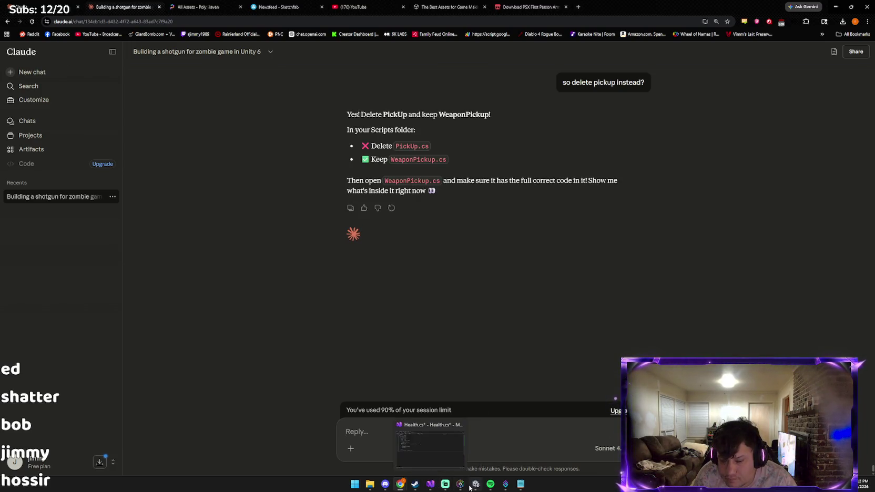
left_click(422, 447)
left_click(341, 379)
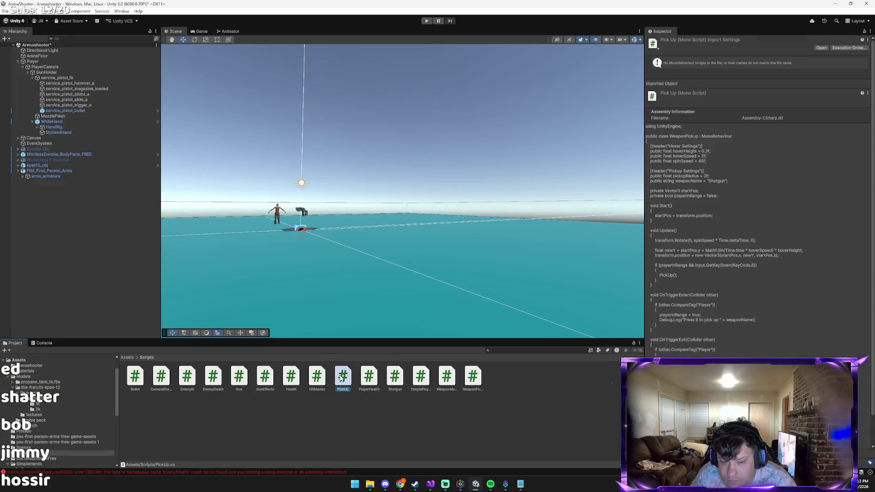
right_click(542, 385)
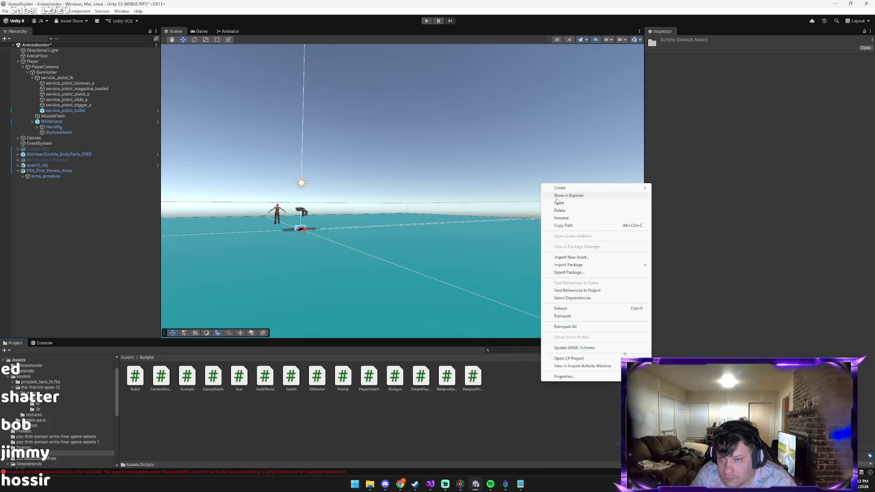
mouse_move(568, 188)
mouse_move(680, 273)
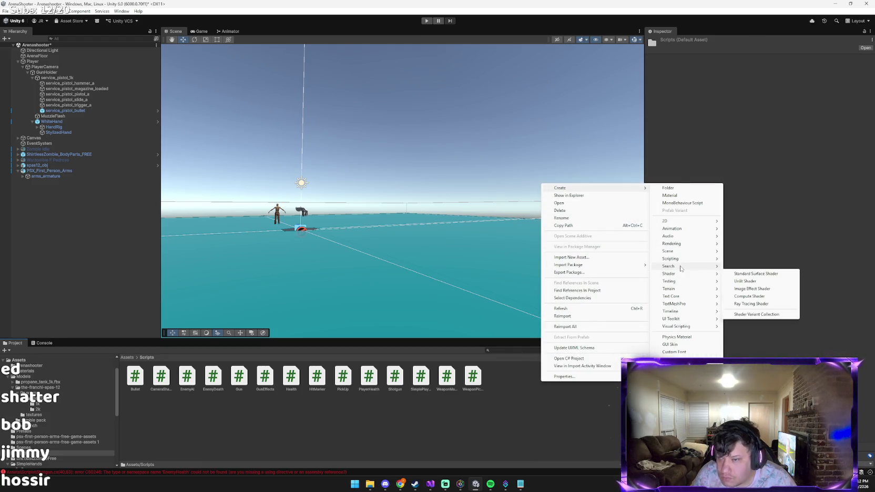
mouse_move(670, 258)
left_click(747, 274)
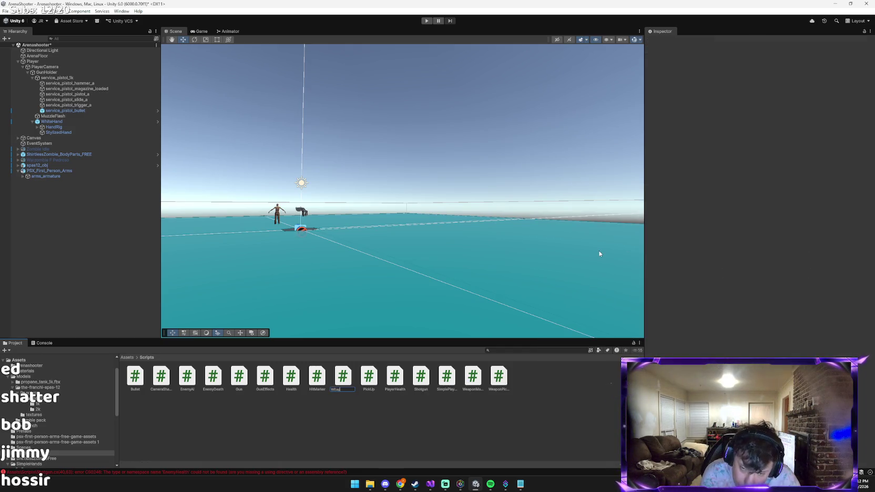
key("BackSpace")
key("BackSpace")
type("eapon")
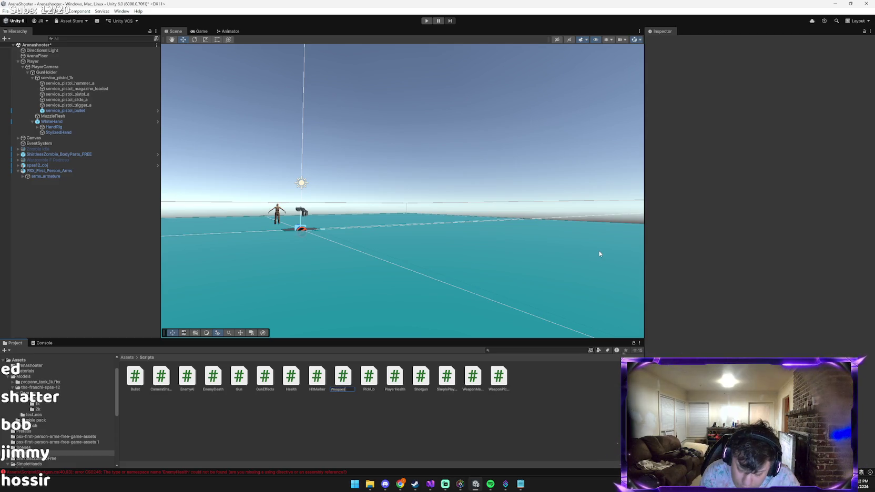
type("Pickup")
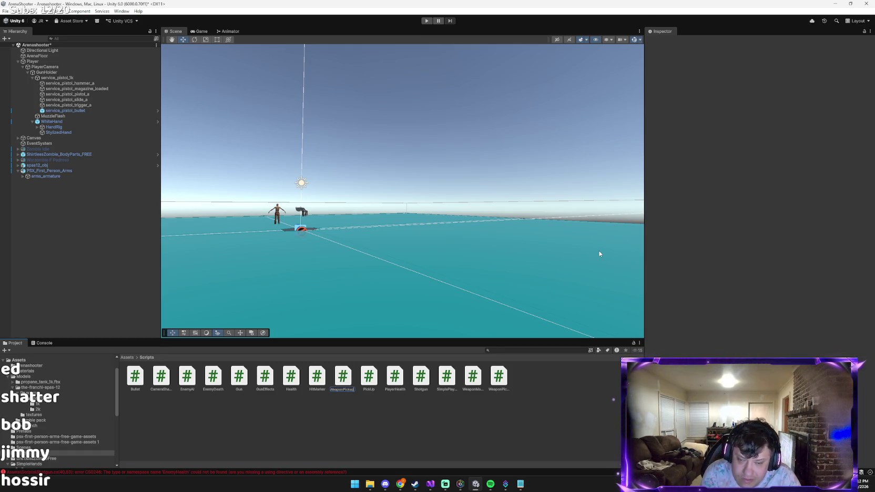
key("Return")
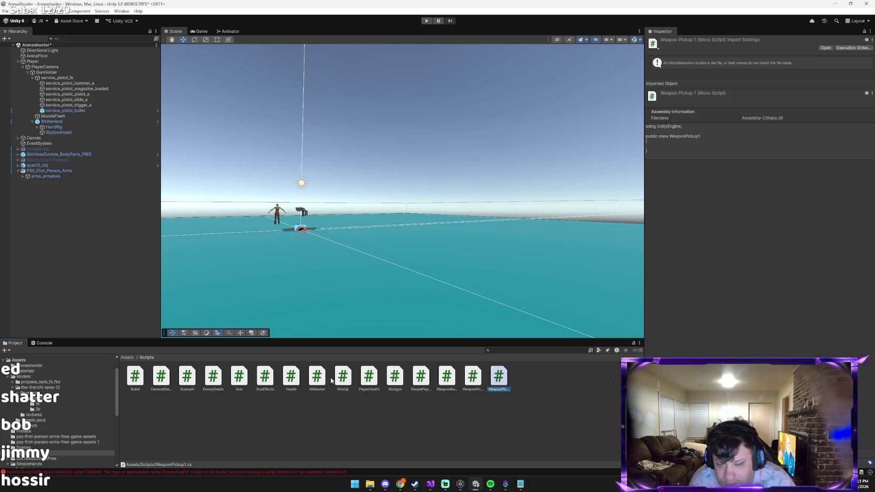
double_click(343, 376)
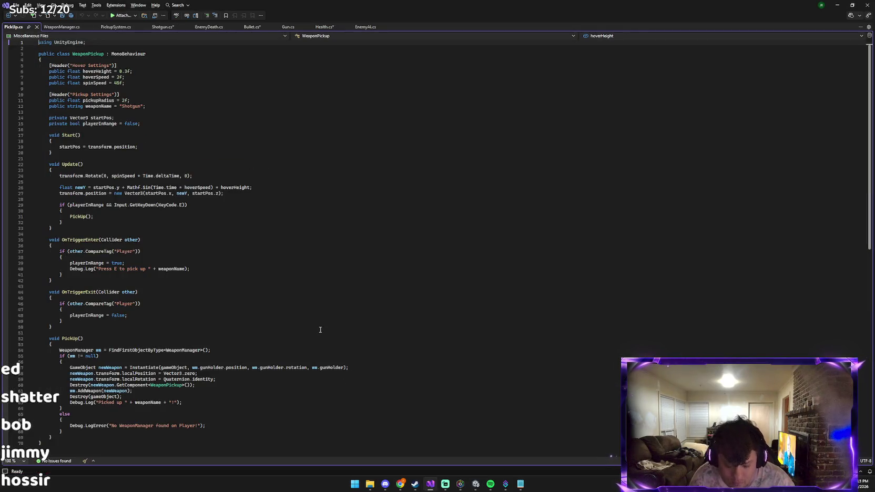
Copy all of PickUp.cs's WeaponPickup code into WeaponPickup1.cs, replacing its placeholder, and save.
key("ctrl+a")
key("ctrl+c")
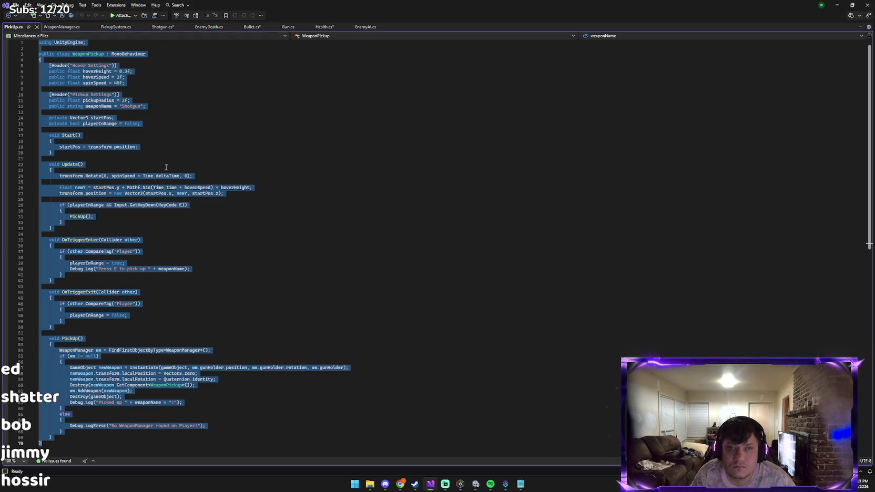
left_click(431, 484)
double_click(496, 390)
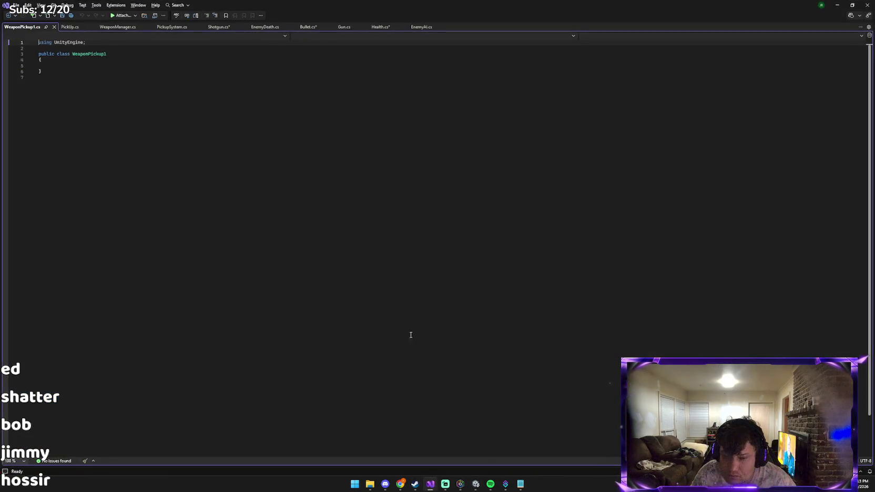
key("ctrl+a")
key("ctrl+v")
key("ctrl+s")
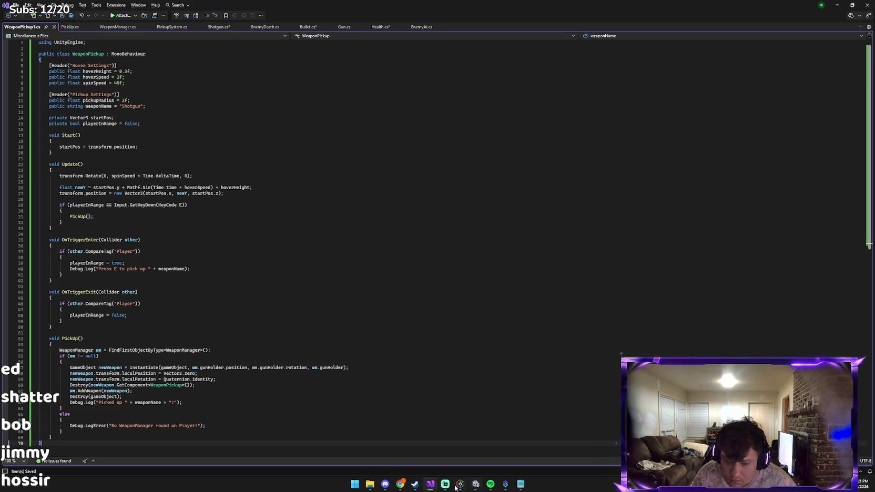
Delete the PickUp script from Unity's Scripts folder.
mouse_move(400, 485)
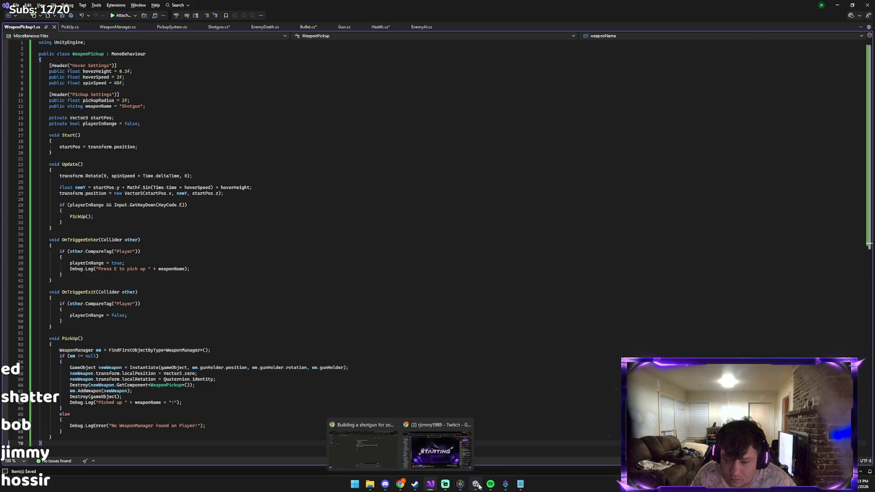
left_click(478, 485)
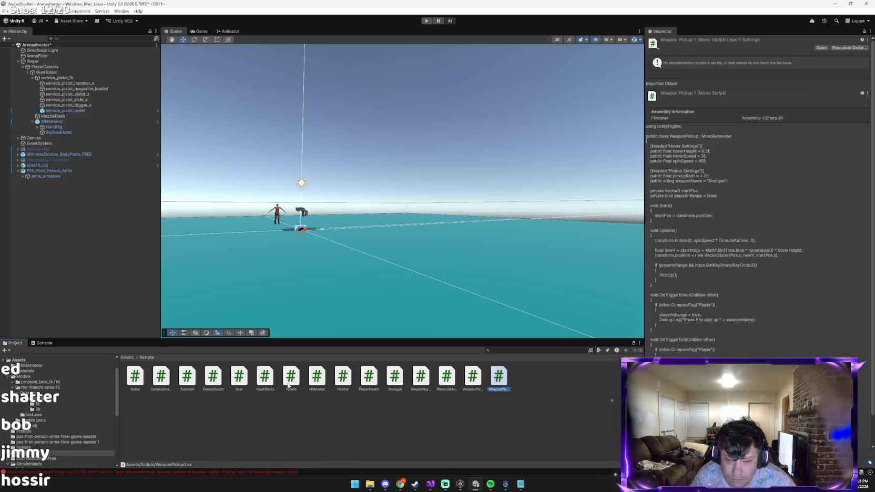
left_click(342, 379)
key("Delete")
key("Return")
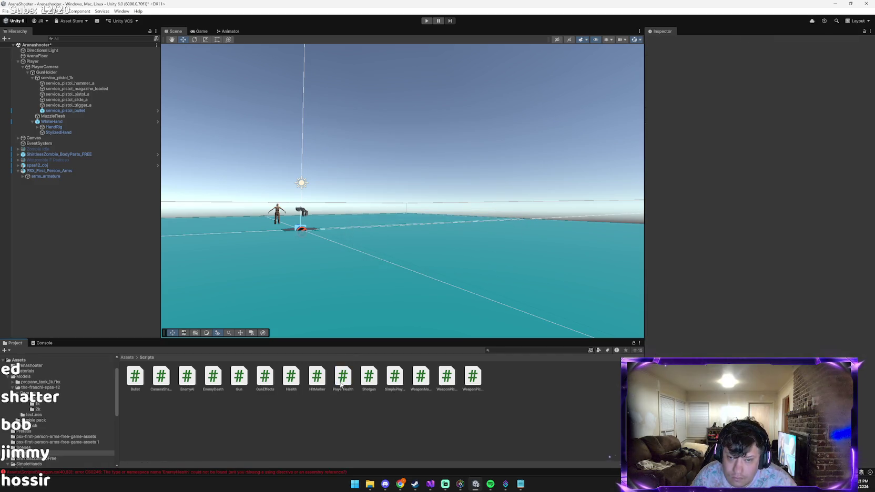
Show the Console's WeaponPickup.cs and Shotgun.cs EnemyHealth compile errors.
left_click_drag(30, 344, 49, 348)
left_click(24, 345)
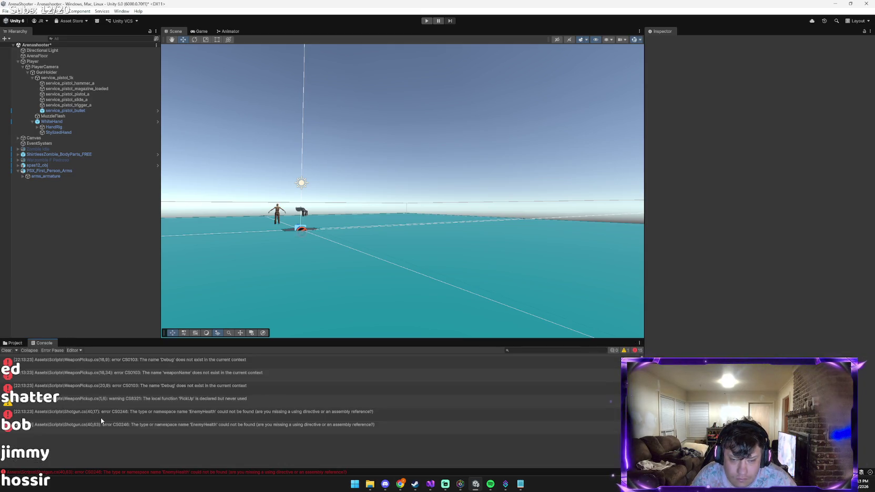
key("alt+Tab")
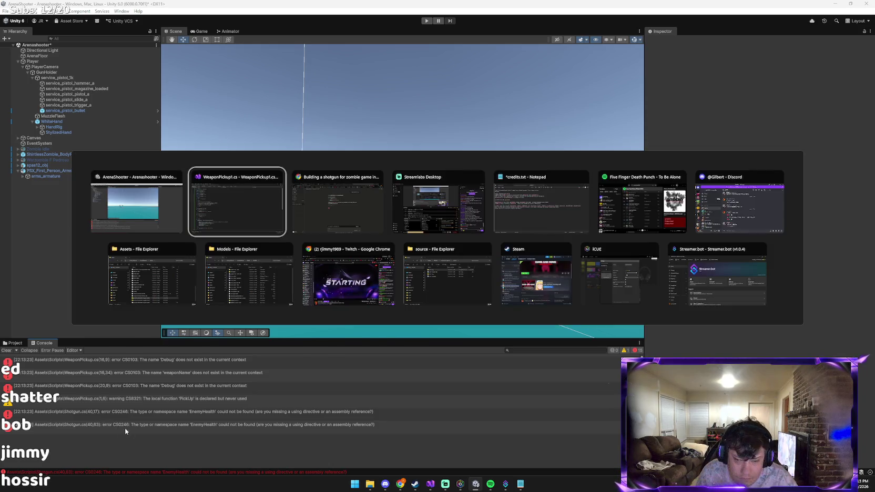
Send Claude the Unity and Visual Studio screenshots, dismiss the upgrade prompt, and return to Unity.
key("alt+Tab")
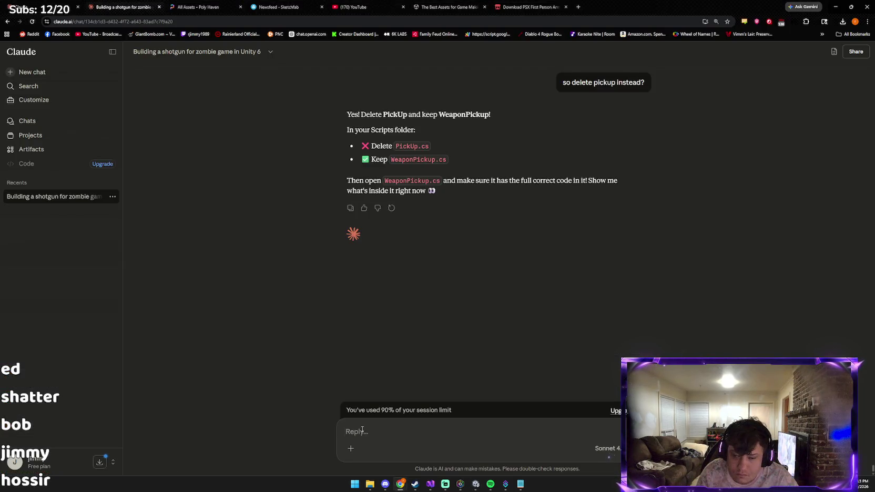
key("ctrl+v")
key("alt+Tab")
key("alt+Tab")
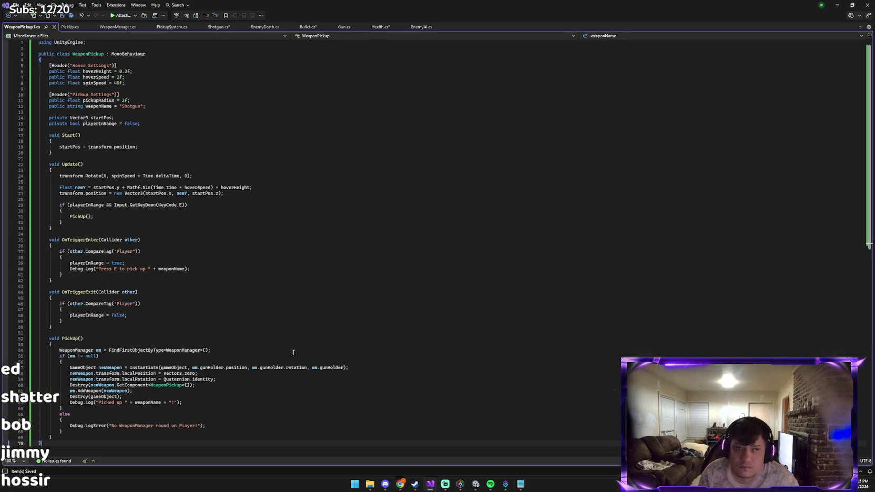
key("alt+Tab")
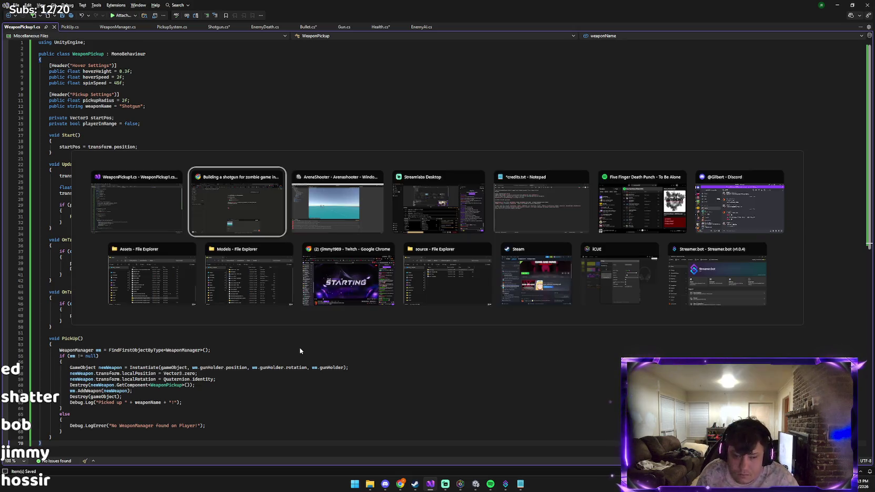
key("ctrl+v")
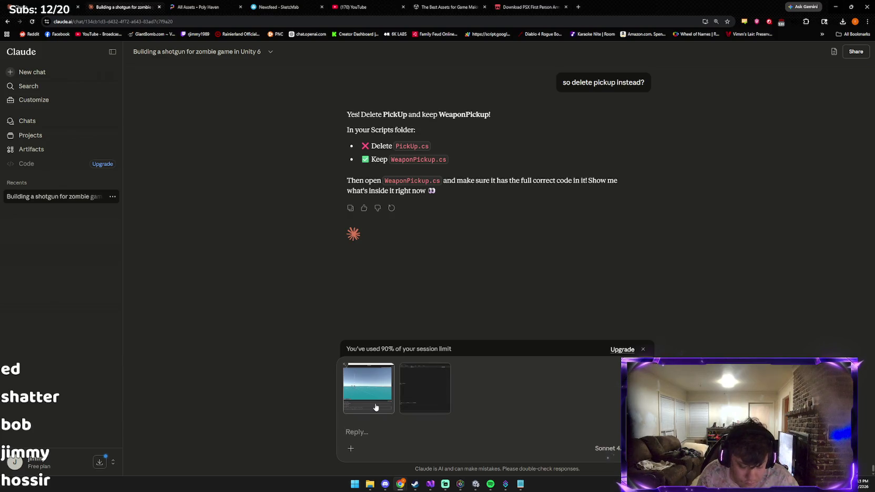
key("Return")
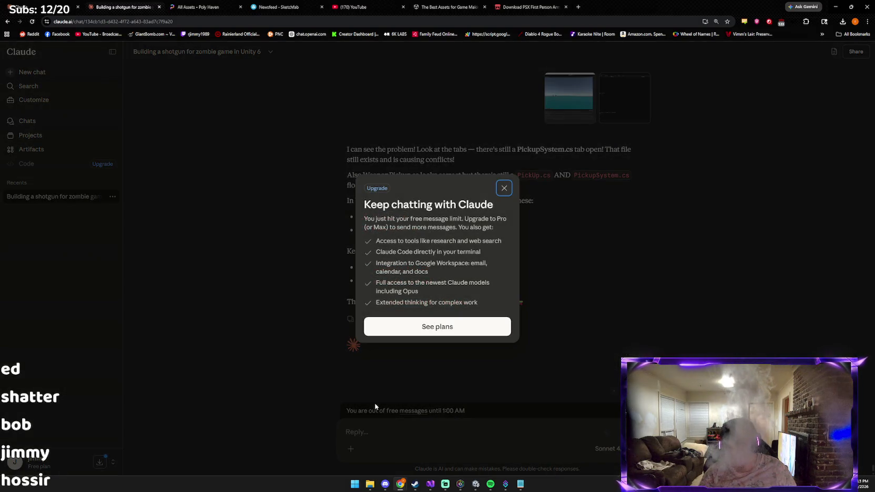
left_click(504, 188)
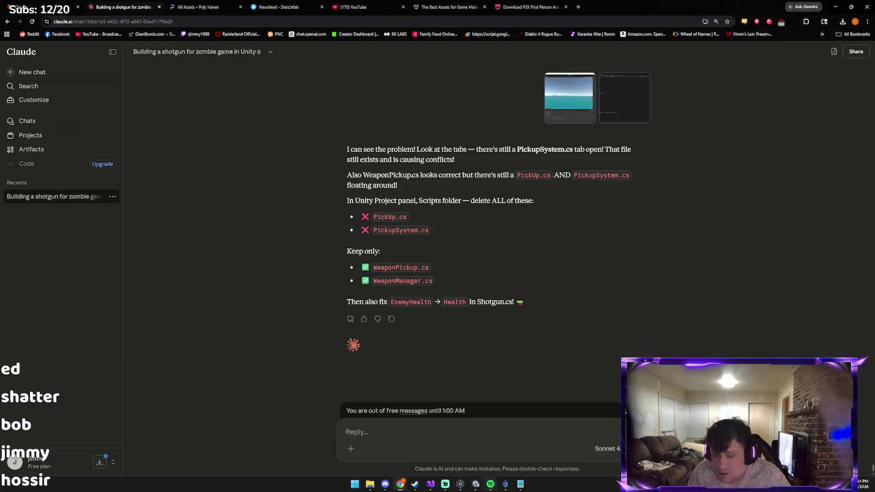
left_click(477, 484)
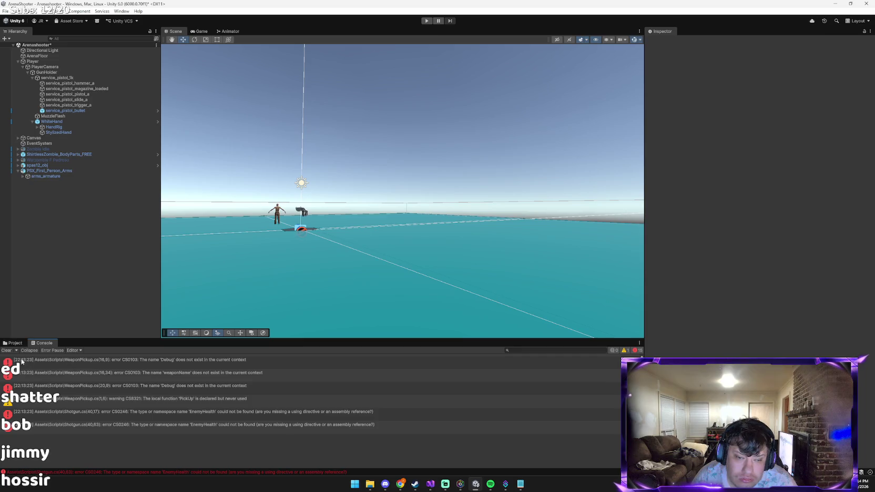
Browse the Scripts folder, compare the two WeaponPickup scripts and select WeaponPickup.cs.
left_click(15, 343)
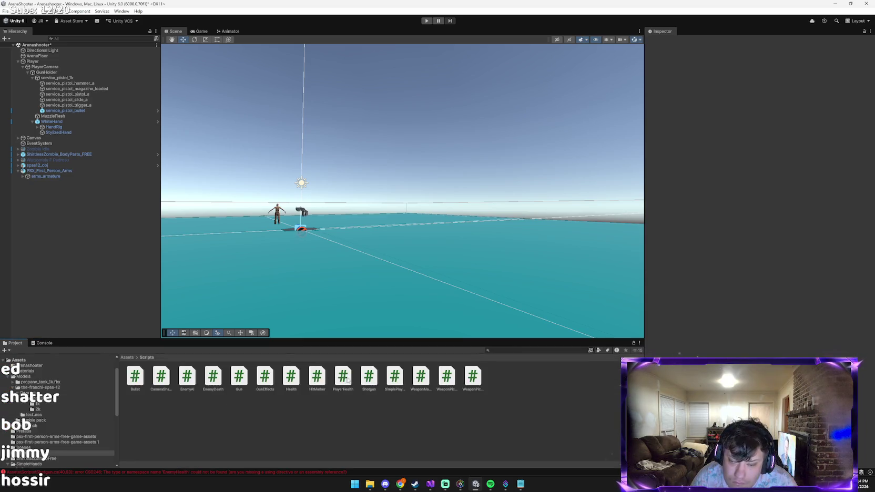
left_click(452, 383)
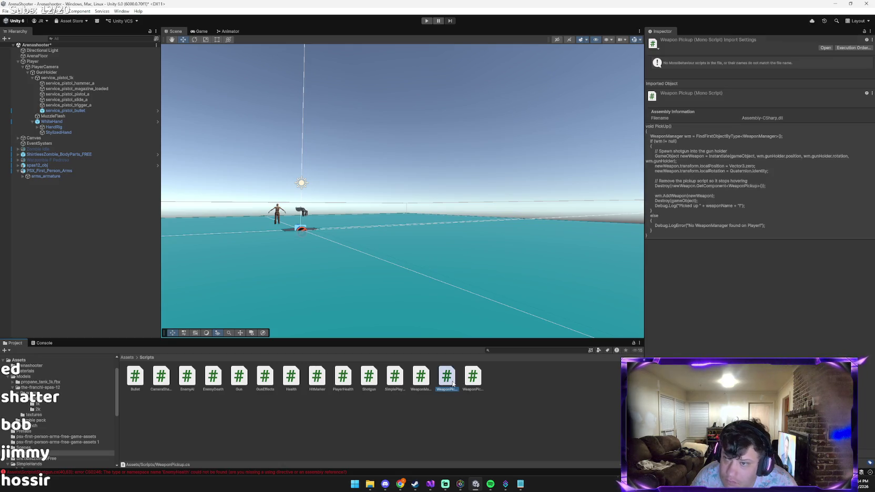
left_click(467, 382)
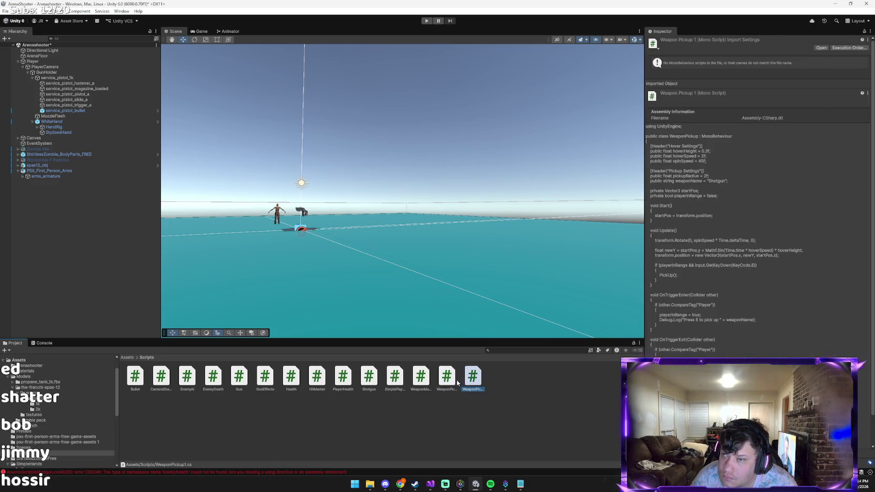
left_click(451, 382)
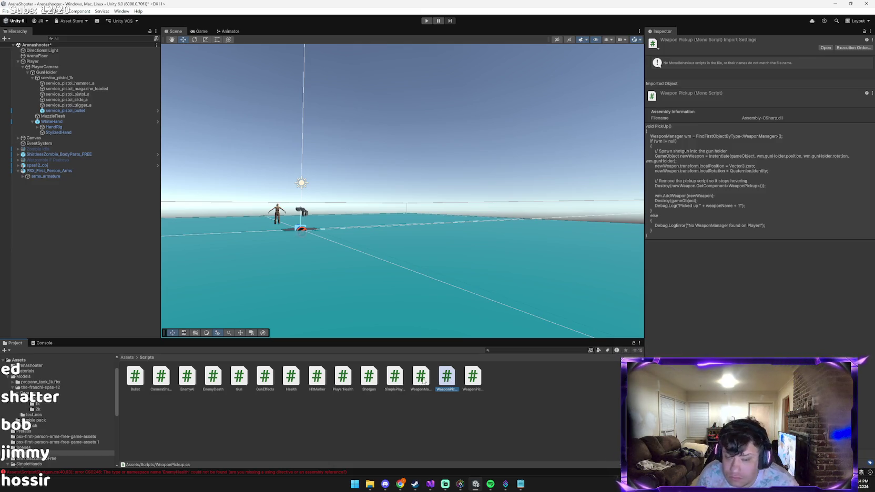
key("Left")
left_click(449, 388)
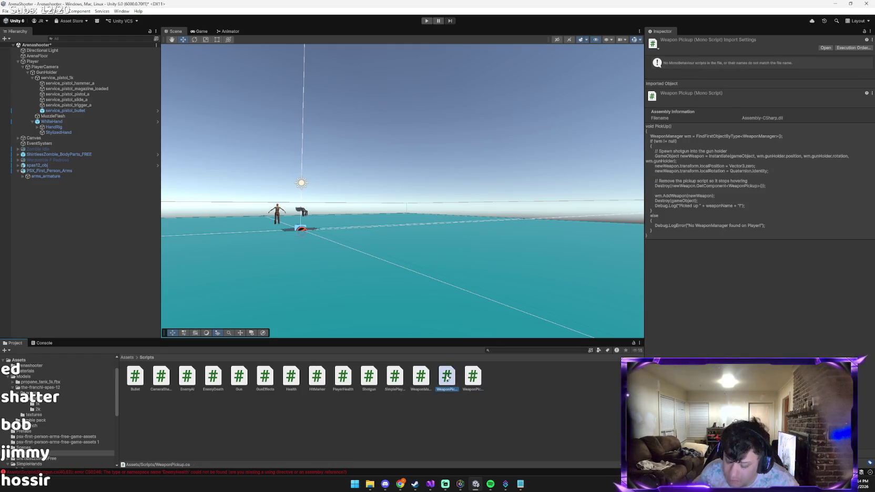
Delete WeaponPickup.cs and check the Console for the two remaining Shotgun.cs errors.
key("Delete")
key("Return")
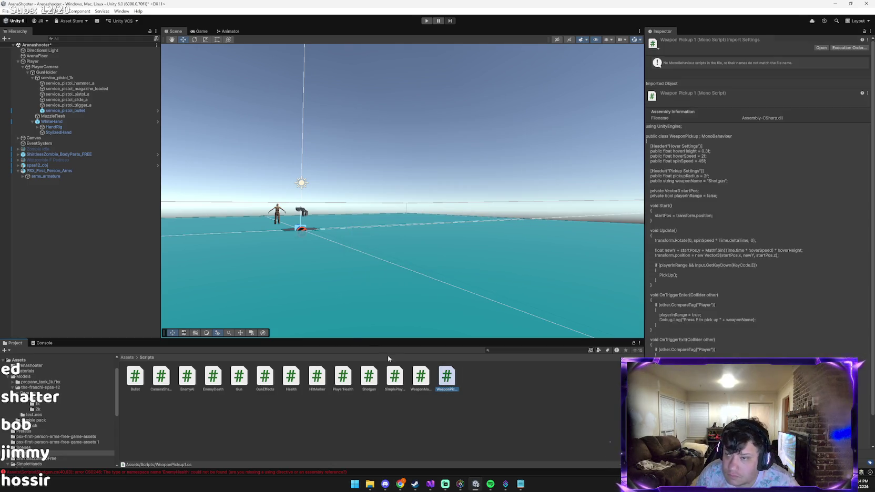
left_click(42, 343)
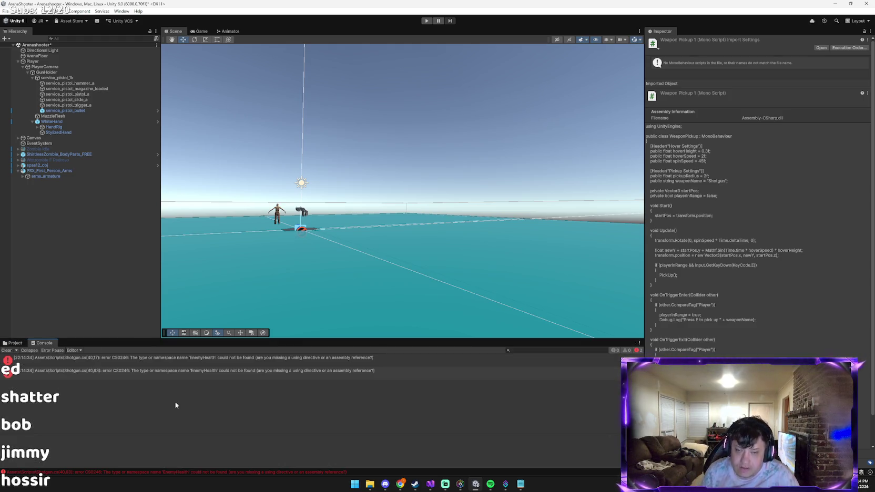
left_click(401, 485)
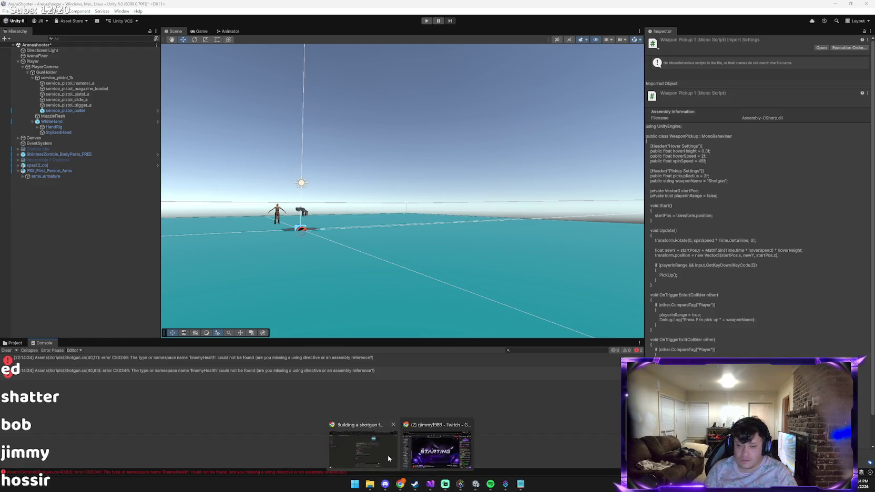
Read Claude's advice to change EnemyHealth to Health, then return to Visual Studio.
left_click(369, 450)
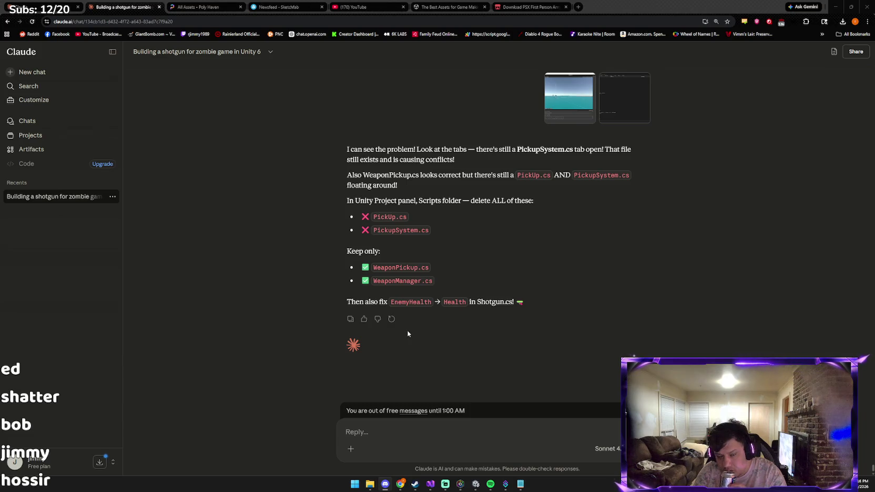
mouse_move(480, 483)
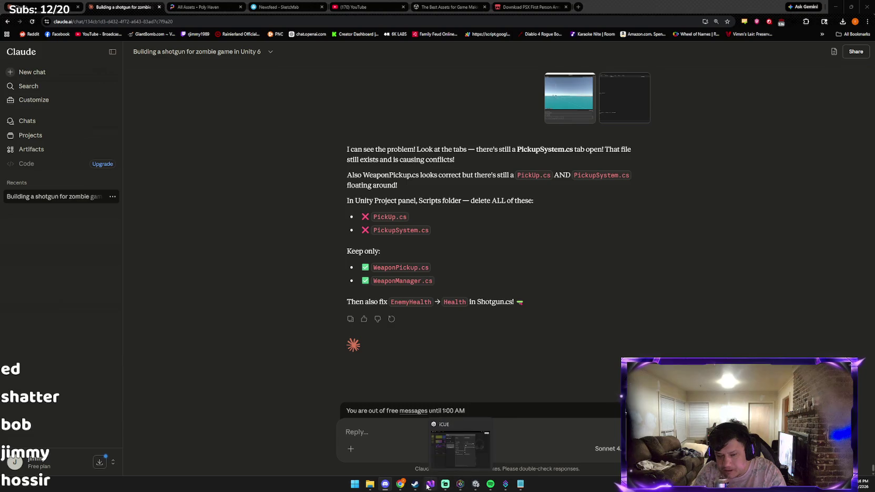
left_click(418, 467)
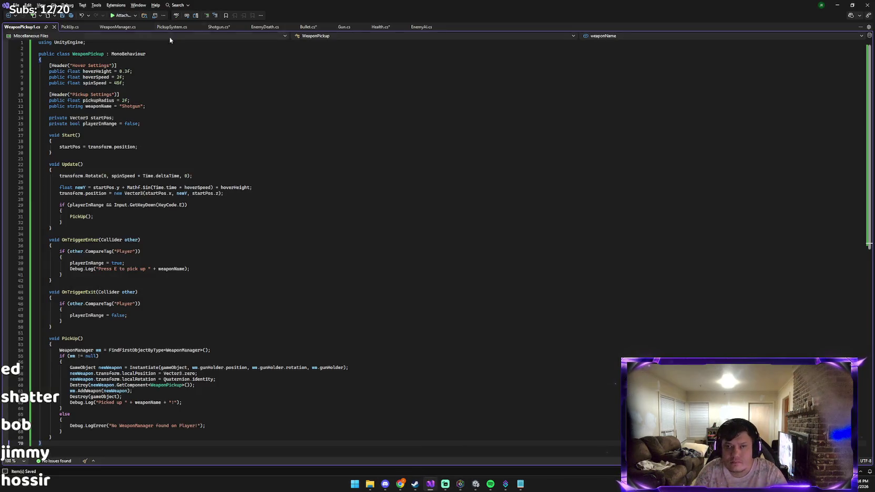
On line 40 of Shotgun.cs, delete 'Enemy' so GetComponent<EnemyHealth>() becomes GetComponent<Health>().
left_click(209, 26)
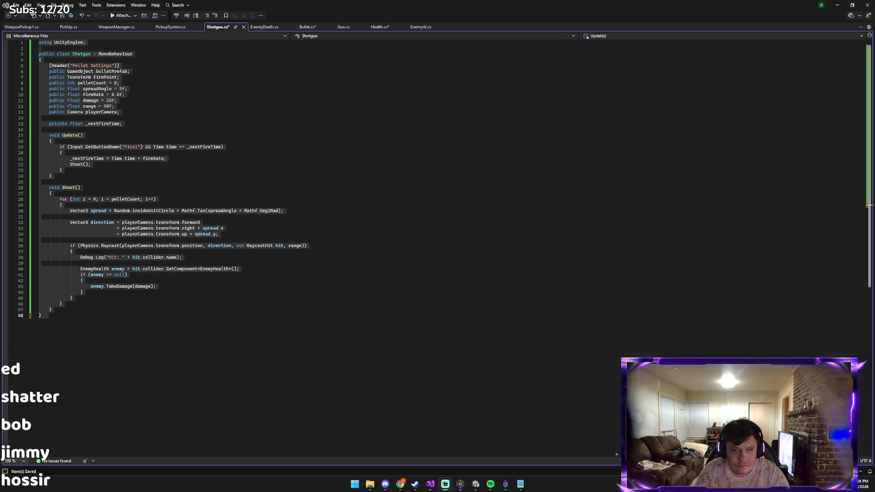
left_click(170, 247)
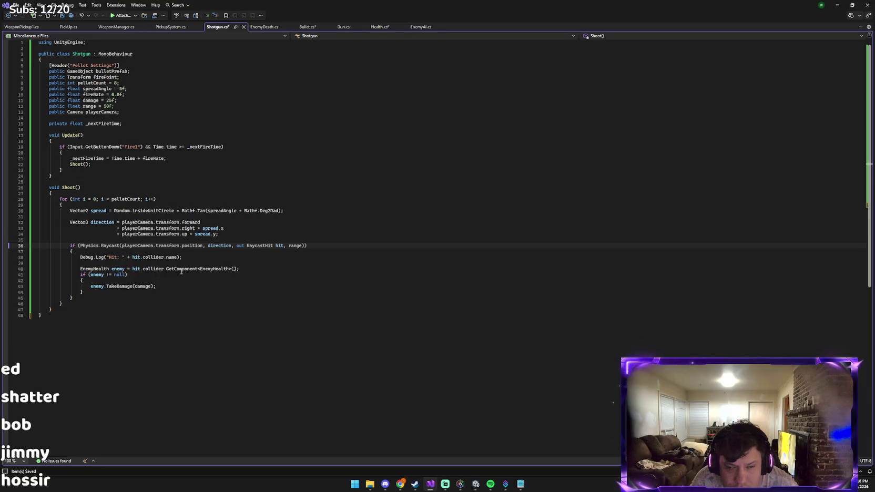
left_click(206, 269)
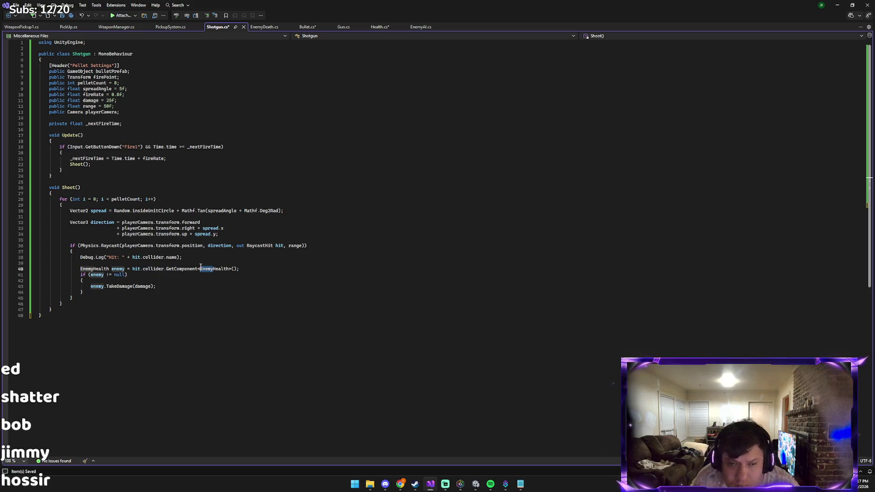
key("BackSpace")
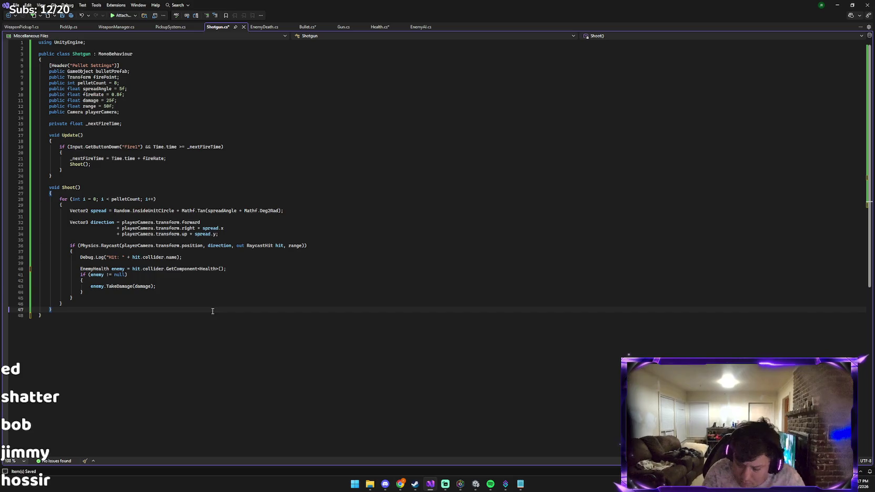
key("alt+Tab")
key("Tab")
key("Tab")
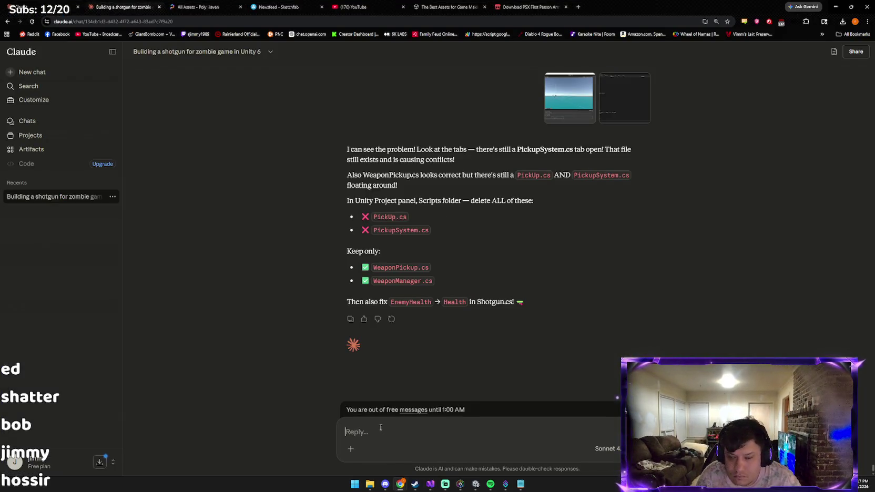
Copy Claude's EnemyHealth-to-Health fix advice and open the account options to switch accounts.
key("ctrl+v")
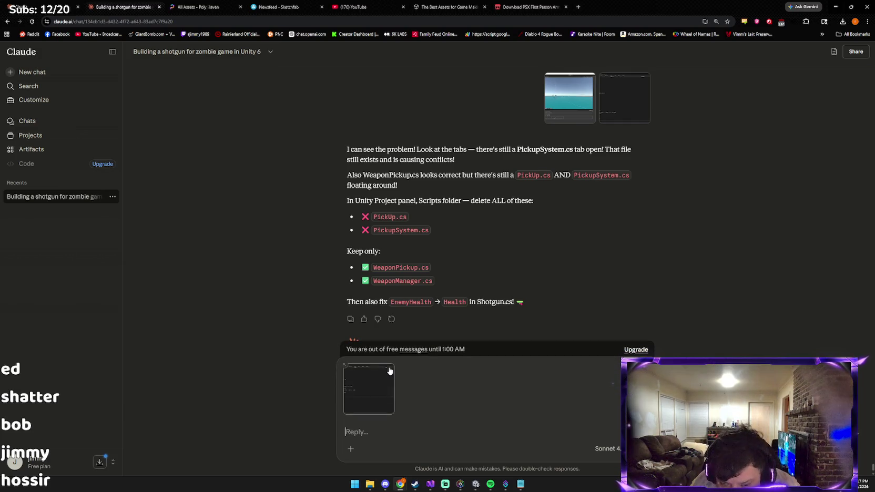
left_click(345, 365)
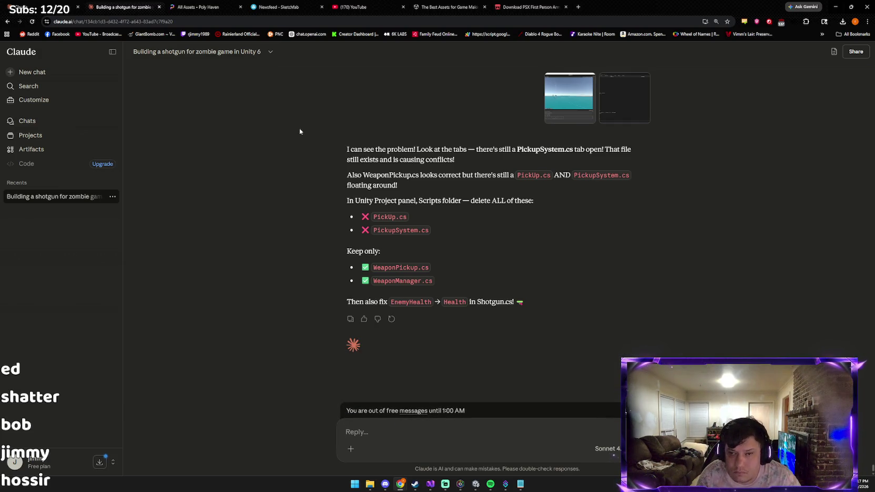
left_click_drag(329, 162, 589, 362)
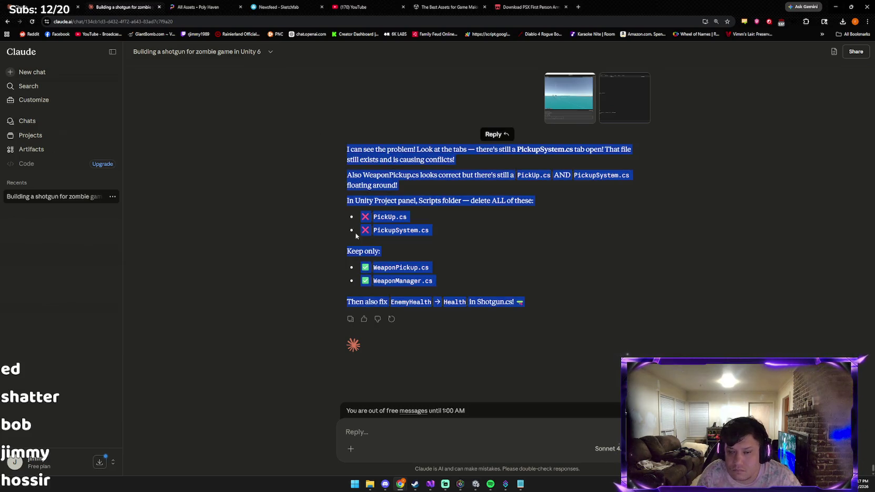
right_click(381, 224)
key("Escape")
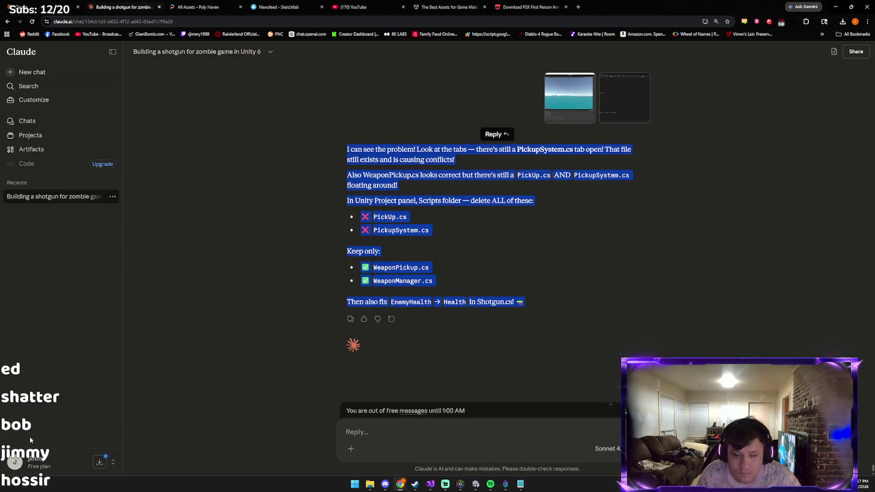
left_click(50, 453)
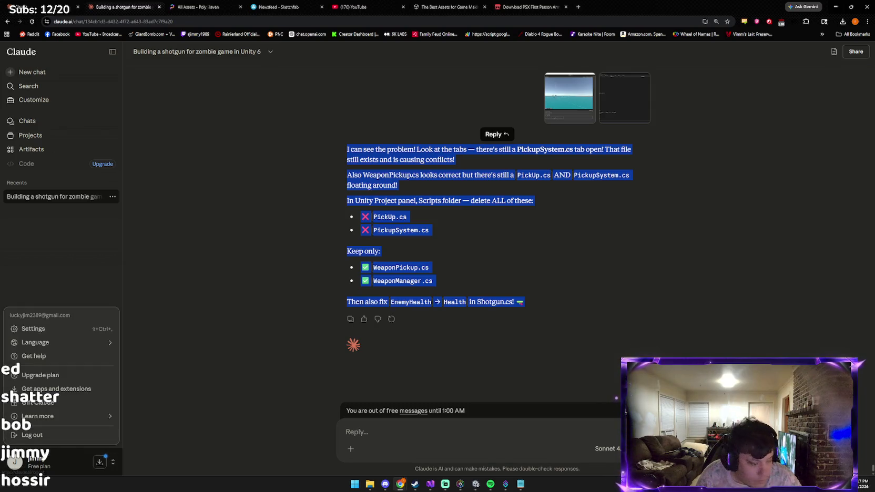
key("alt+Tab")
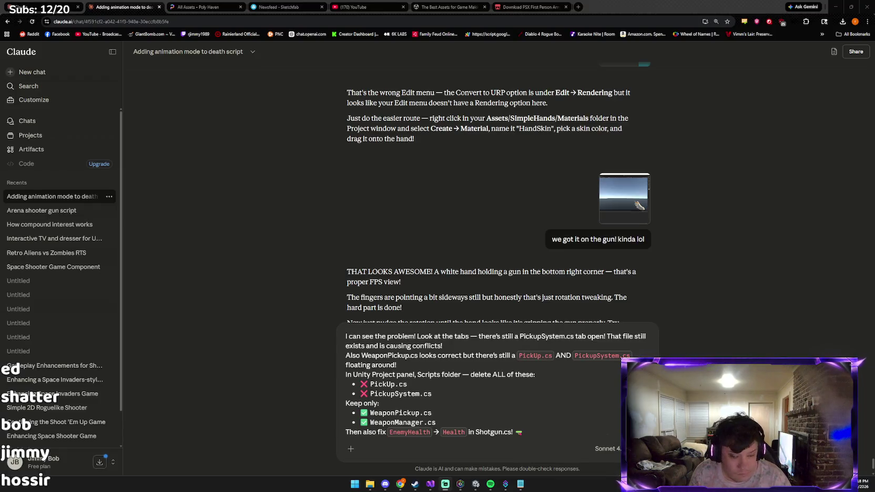
Send Claude the pasted advice and a screenshot with the note 'I changed that to health'.
key("alt+Tab")
key("alt+Tab")
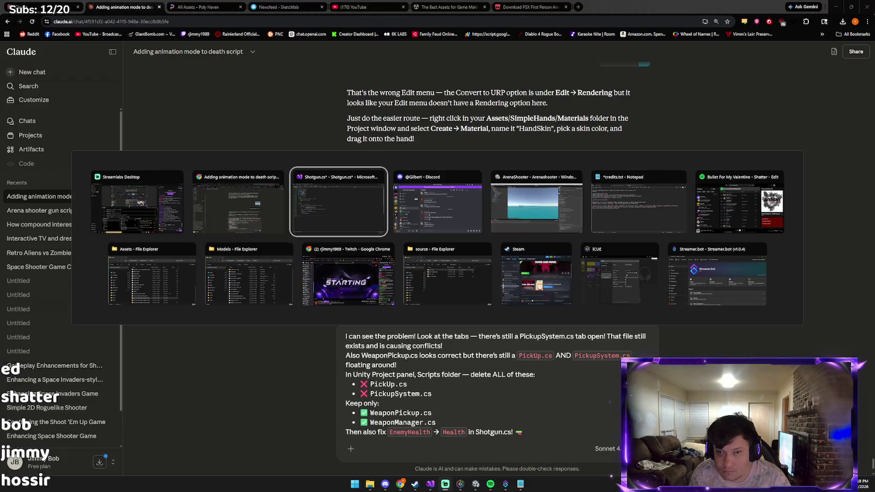
key("alt+Tab")
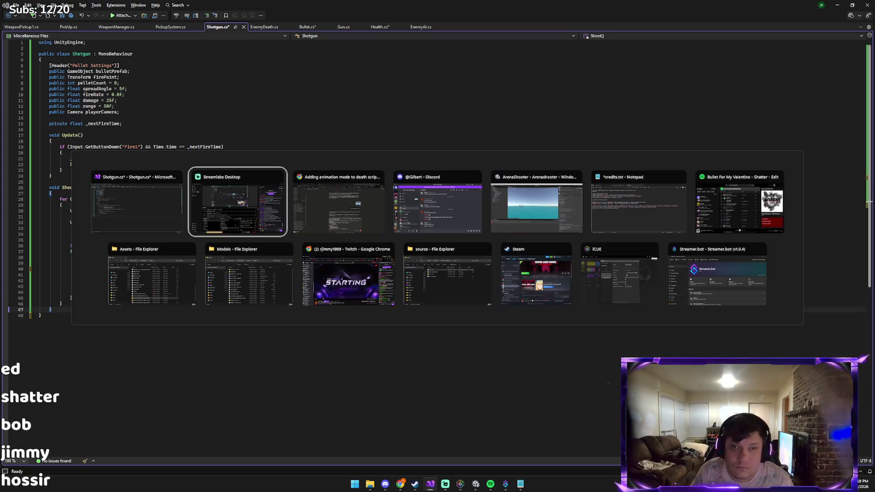
key("alt+Tab")
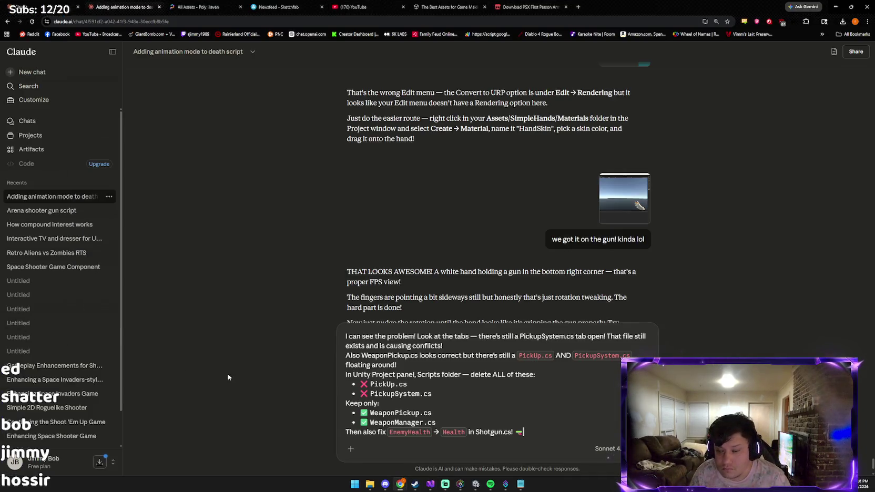
key("shift+Return")
key("shift+Return")
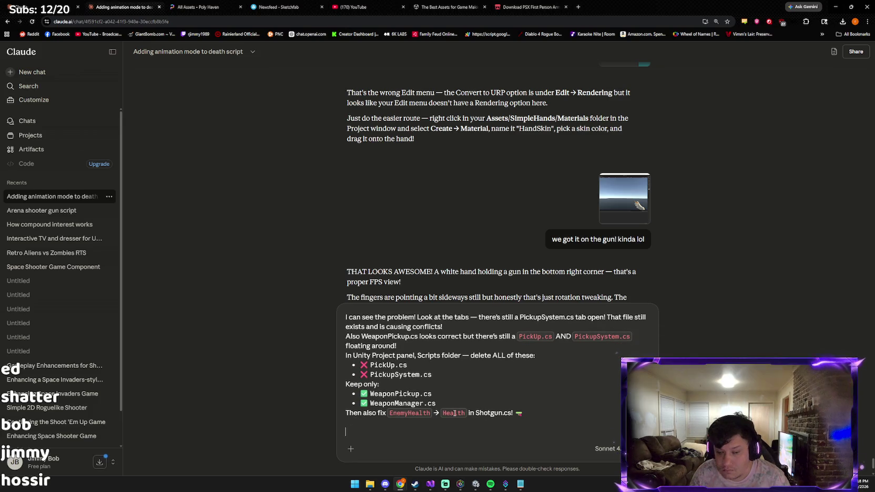
key("ctrl+v")
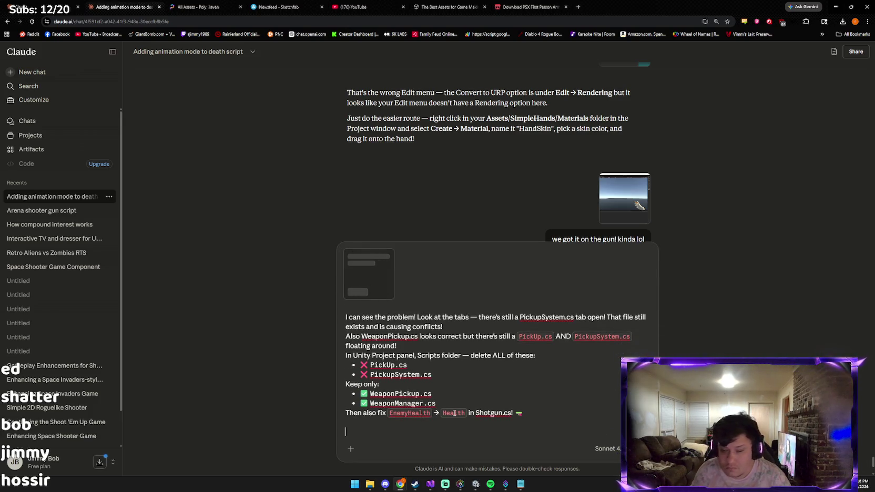
type("i changed that to health")
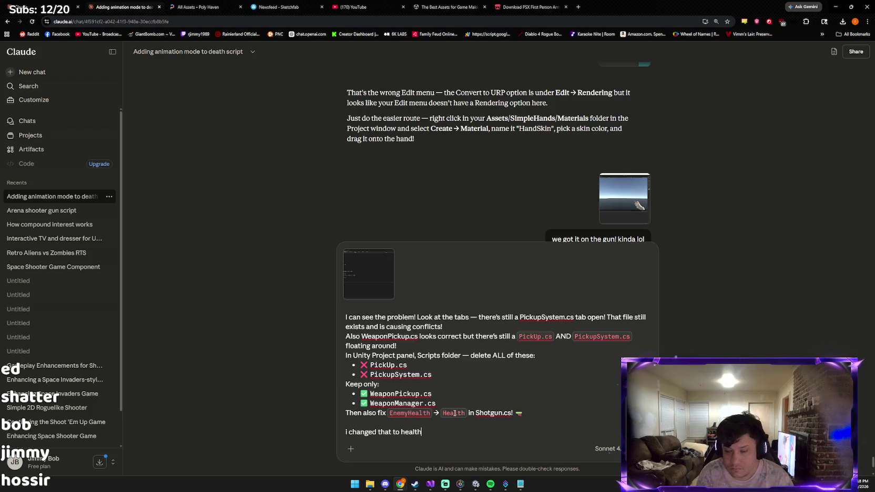
key("Return")
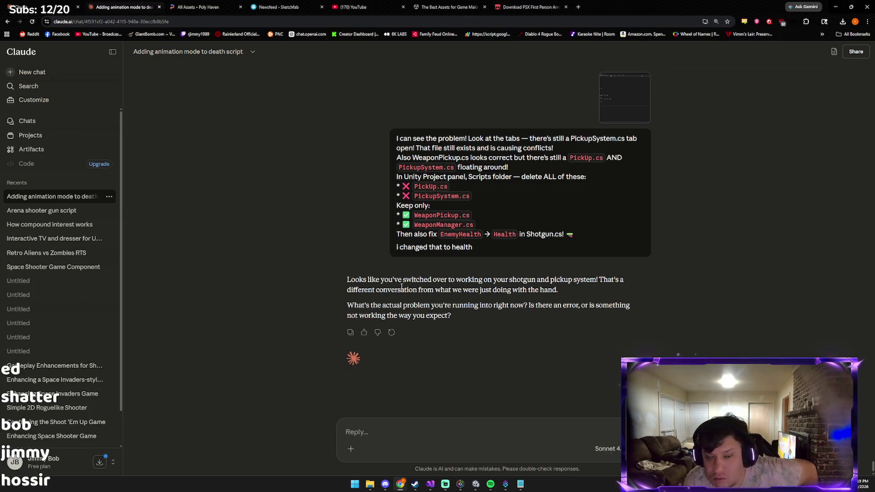
Check Unity's Console and send Claude the screenshot noting '2 errors'.
left_click(475, 485)
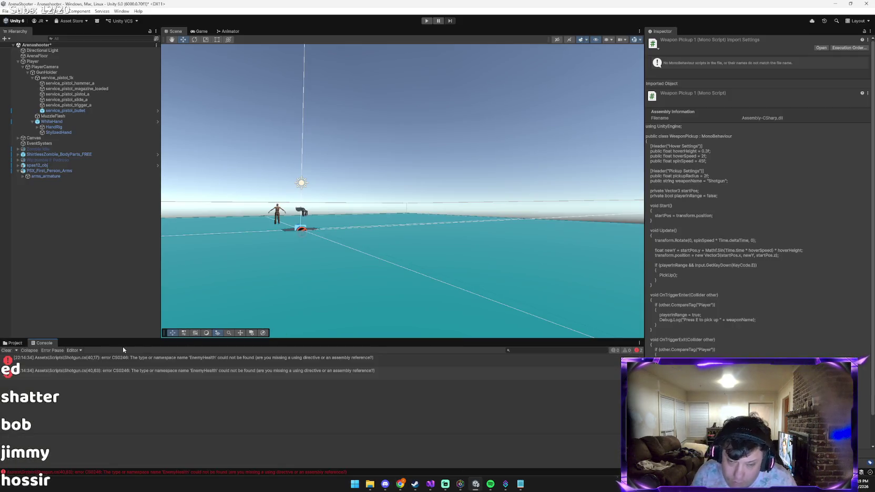
key("alt+Tab")
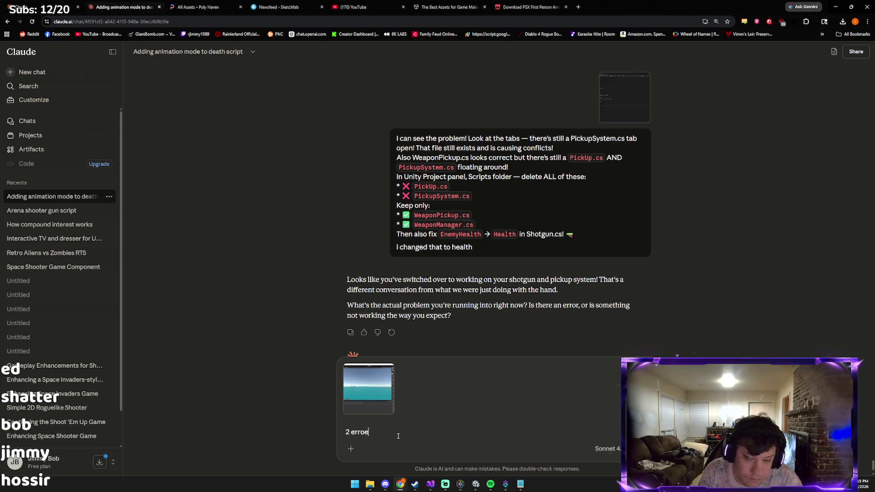
type("s")
key("Return")
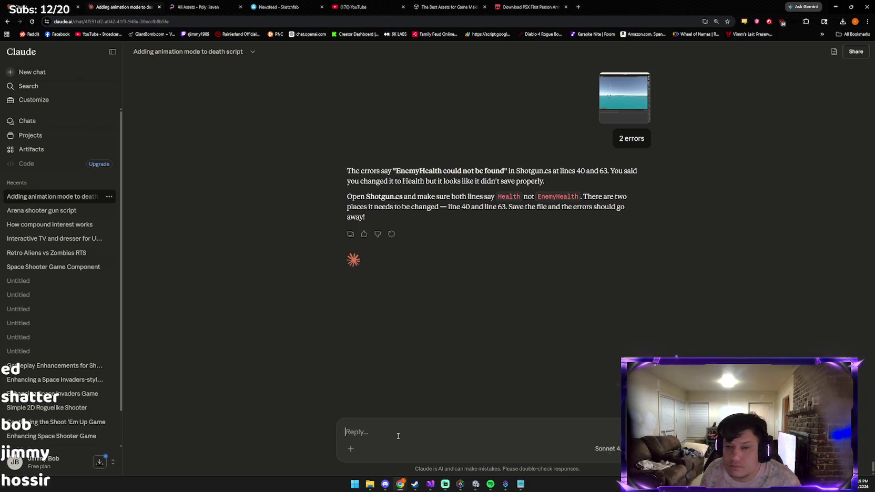
key("alt+Tab")
key("alt+Tab")
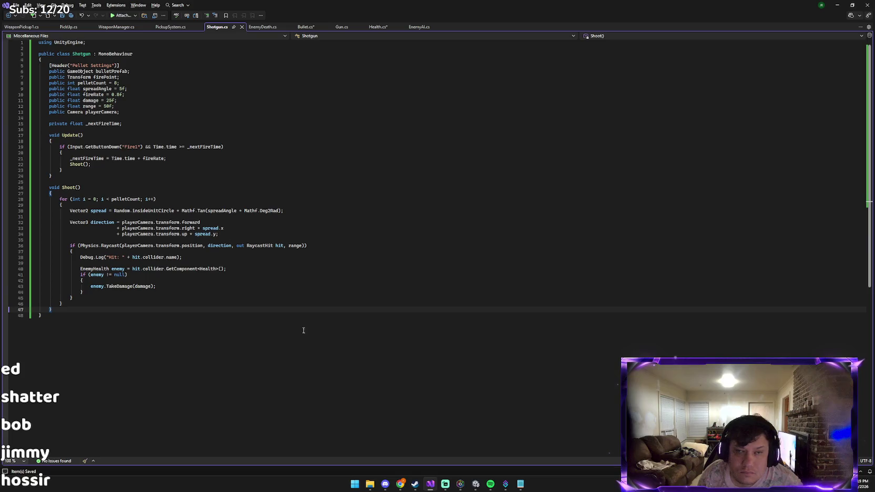
Screenshot the remaining Unity EnemyHealth error and send it to Claude with the note 'one mo'.
left_click(462, 486)
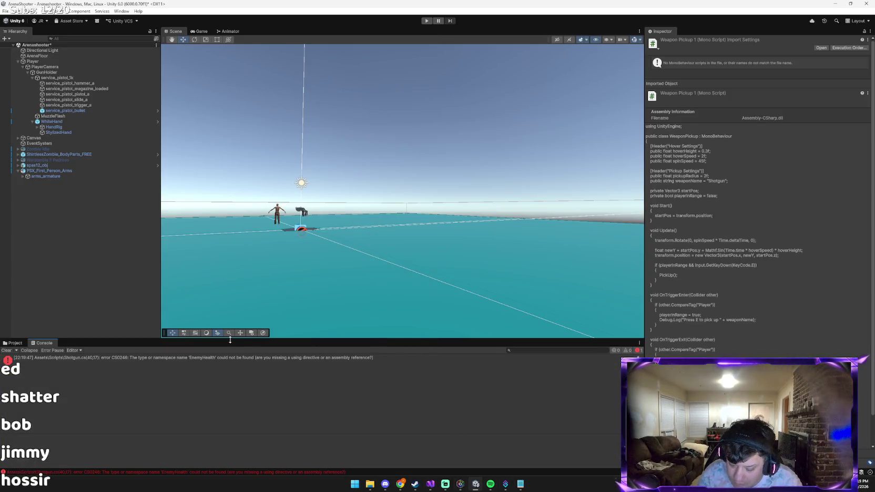
key("alt+Tab")
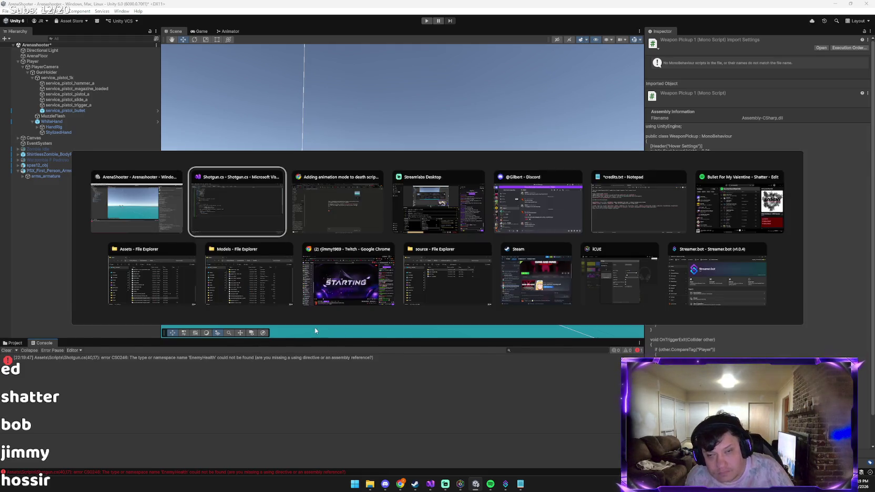
key("alt+space")
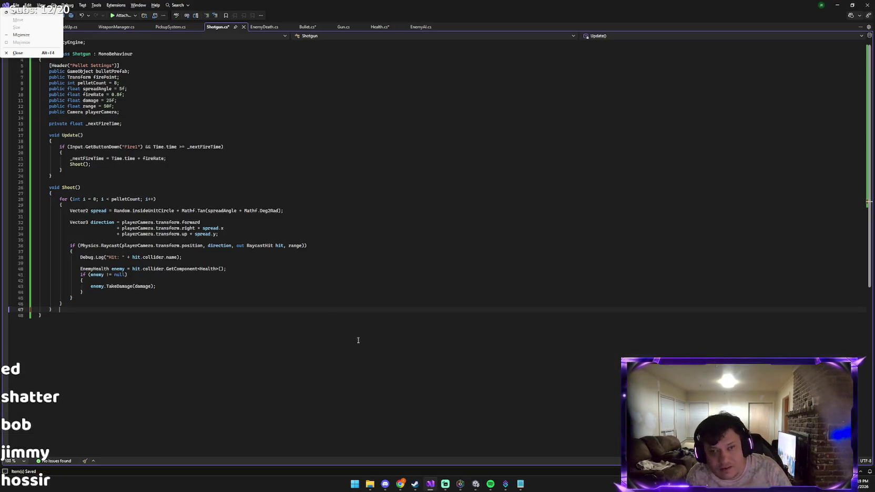
key("Escape")
key("alt+Tab")
key("ctrl+v")
type("o")
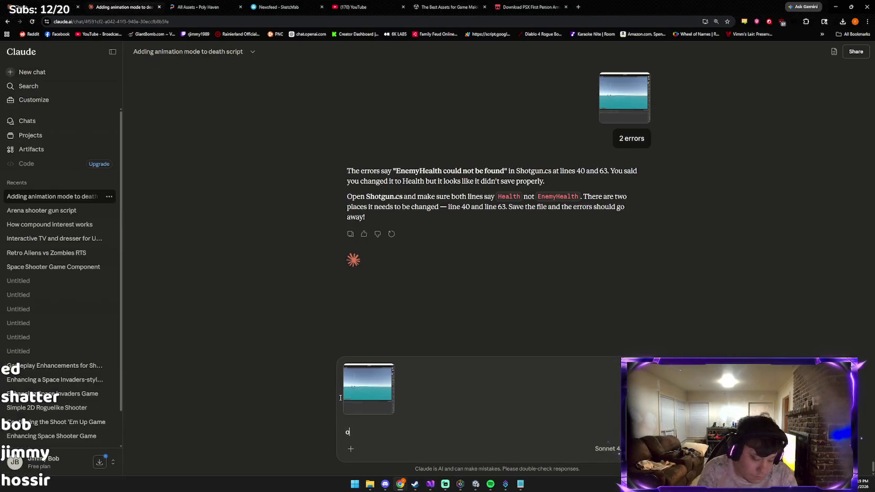
key("Return")
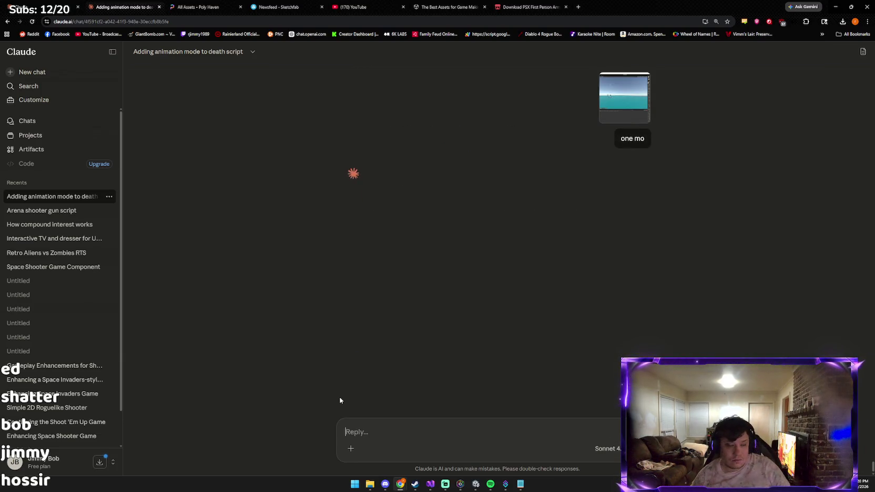
key("super")
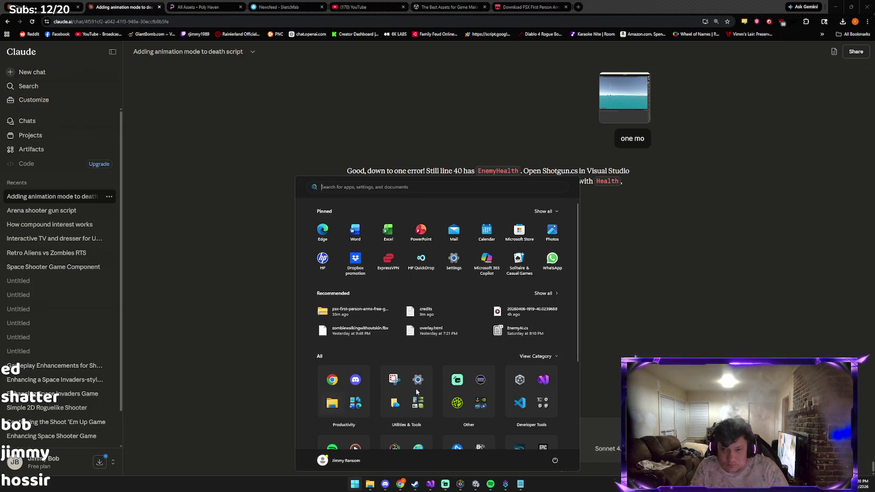
Read Claude's reply about the one error left on line 40, then return to Shotgun.cs.
left_click(587, 335)
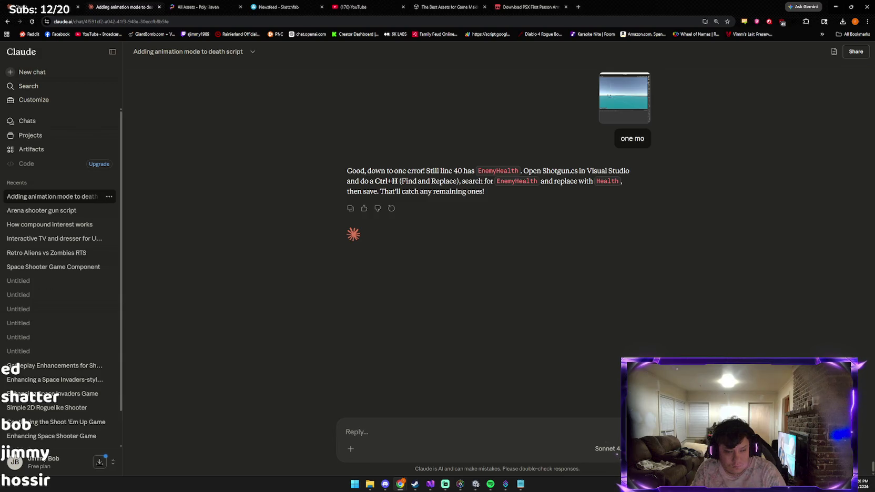
key("alt+Tab")
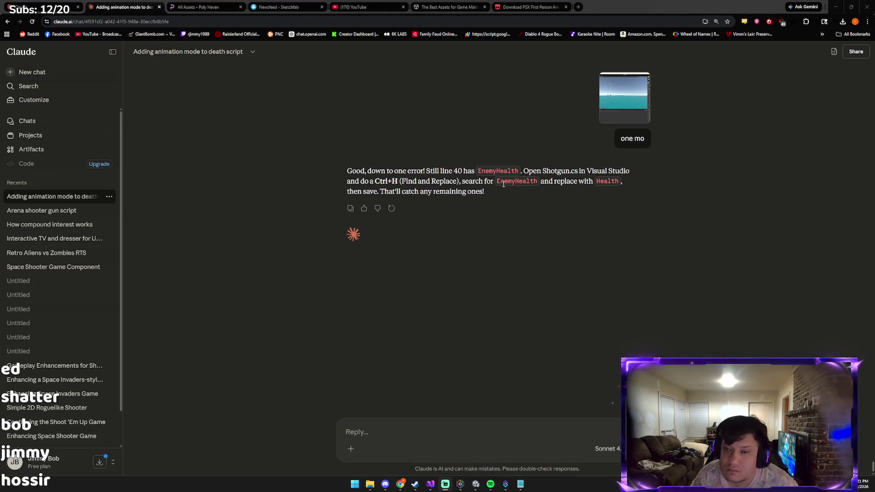
key("alt+Tab")
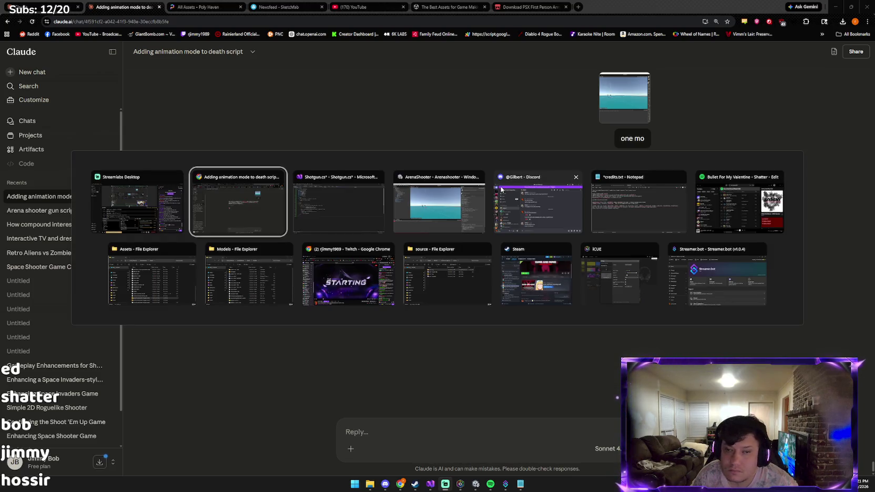
key("Tab")
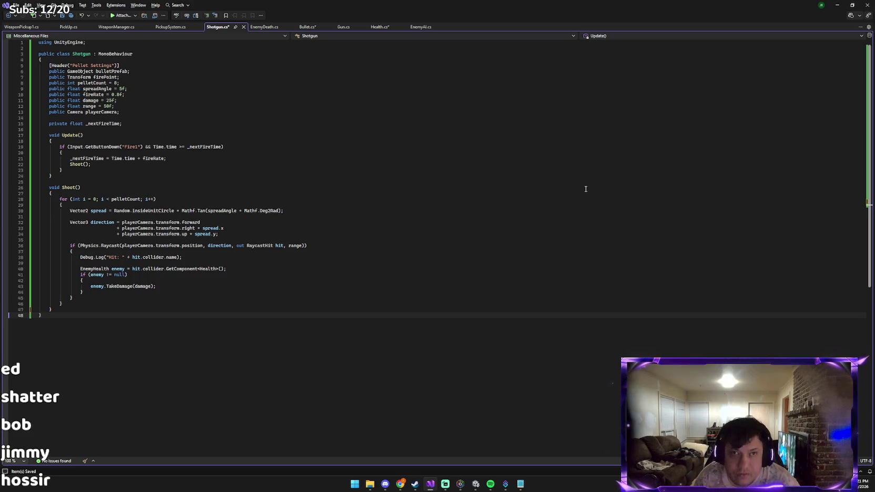
Search Shotgun.cs for the EnemyHealth type name.
key("ctrl+f")
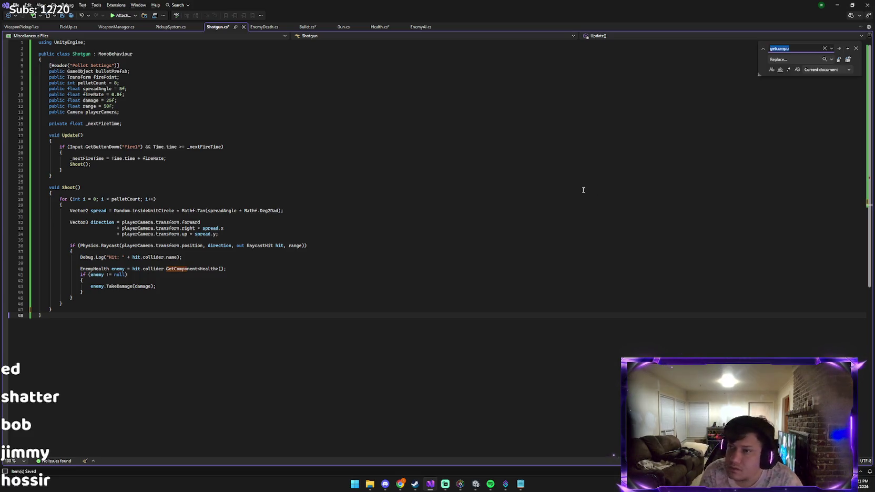
type("enem")
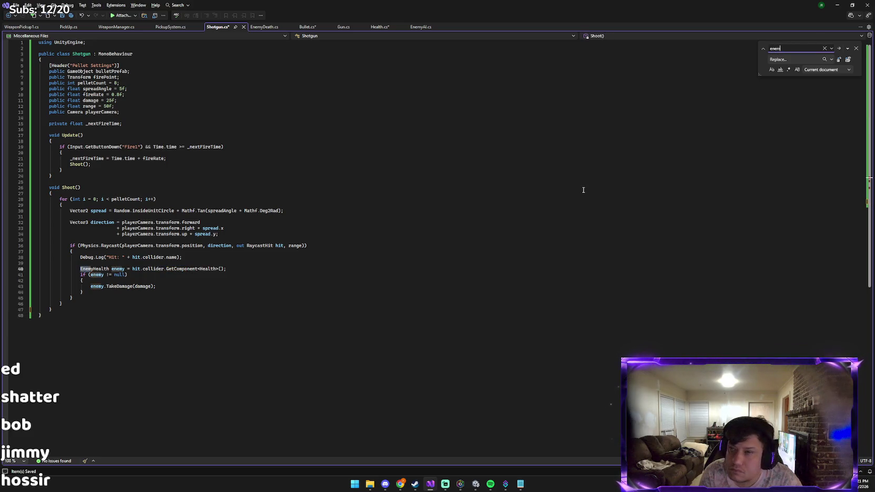
key("BackSpace")
key("BackSpace")
key("BackSpace")
type("health")
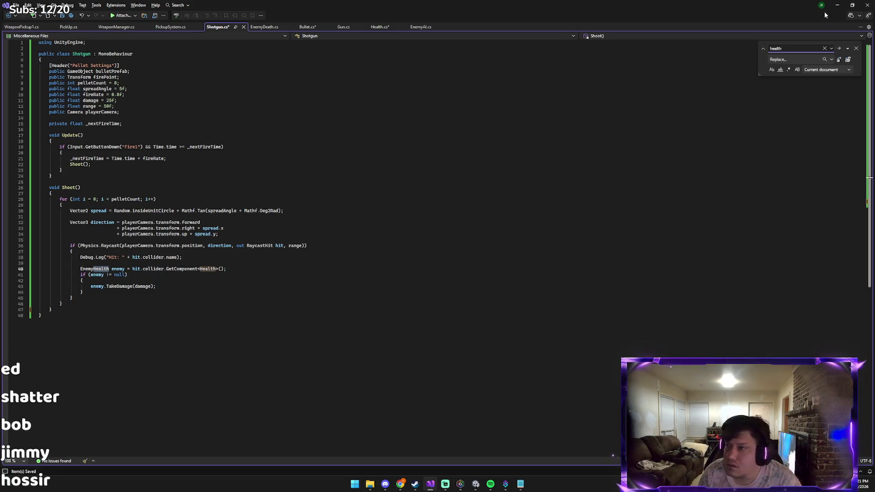
left_click(830, 60)
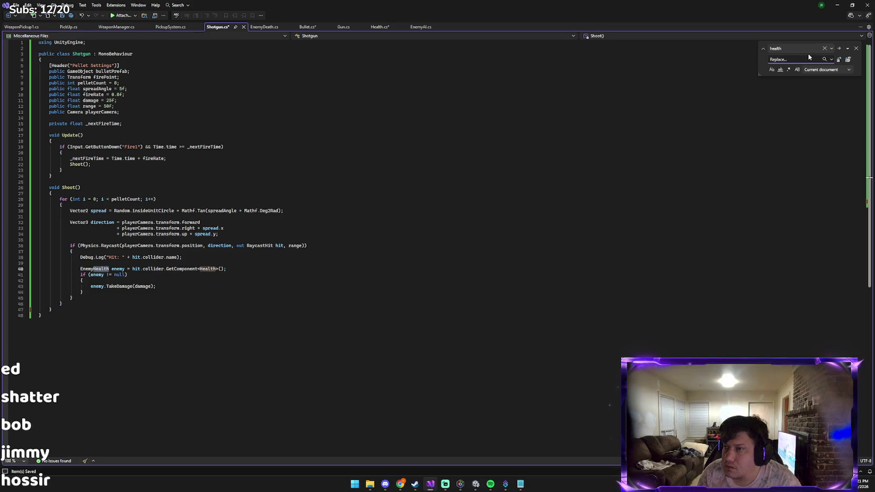
left_click(824, 48)
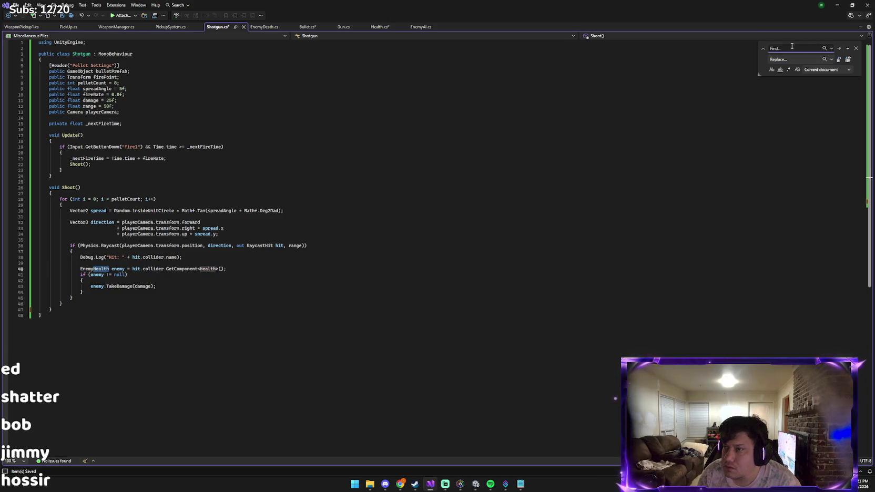
type("enemyhealth")
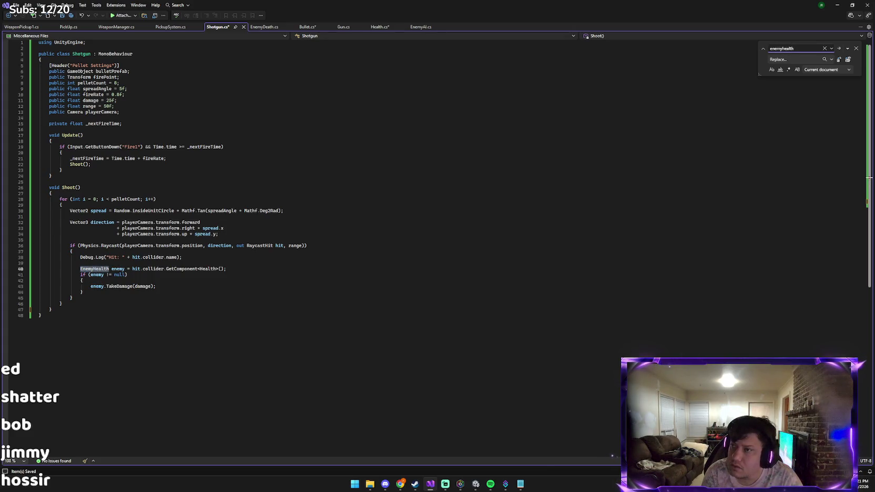
Replace all EnemyHealth matches with 'healt' and paste a code screenshot into Claude's reply.
left_click(792, 59)
type("hea")
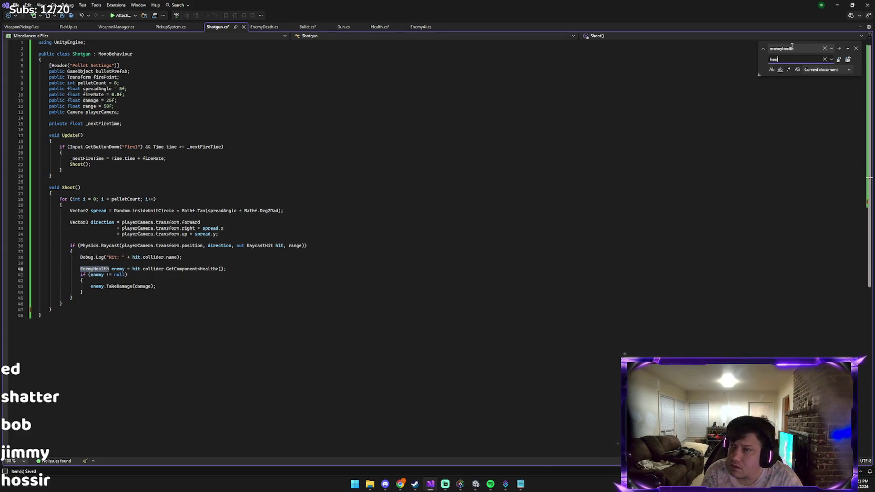
type("lt")
key("Return")
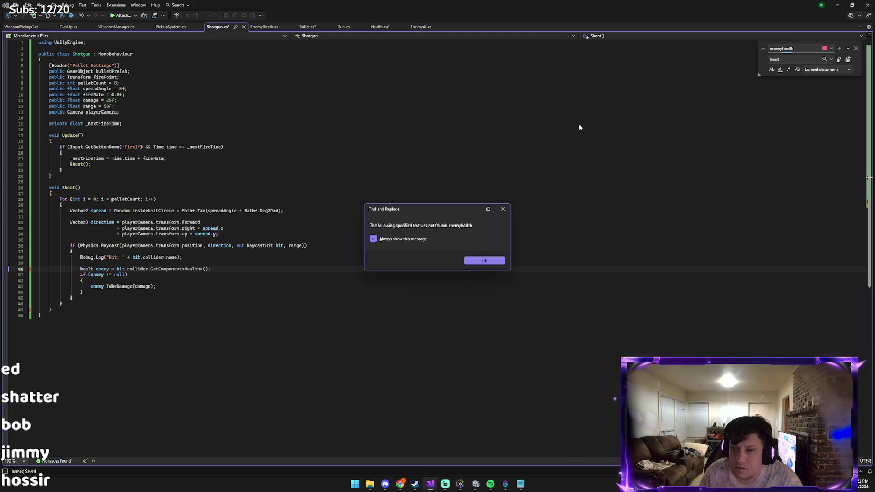
left_click(484, 260)
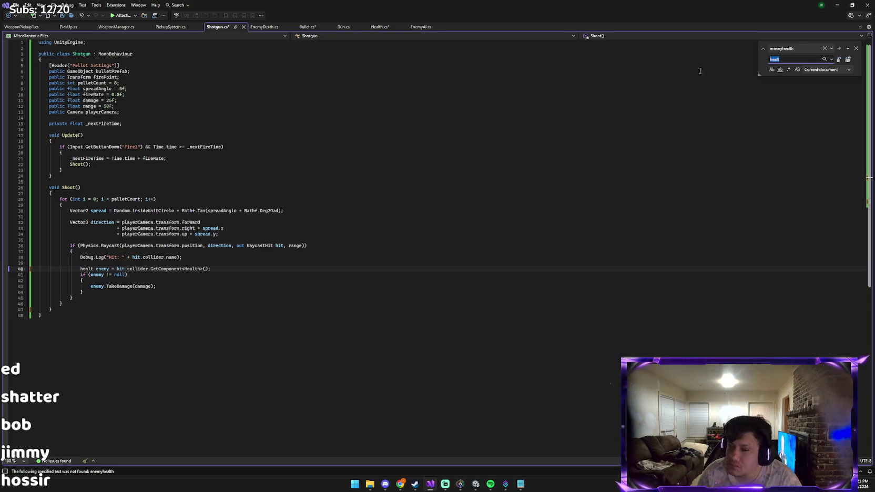
key("alt+Tab")
key("alt+Tab")
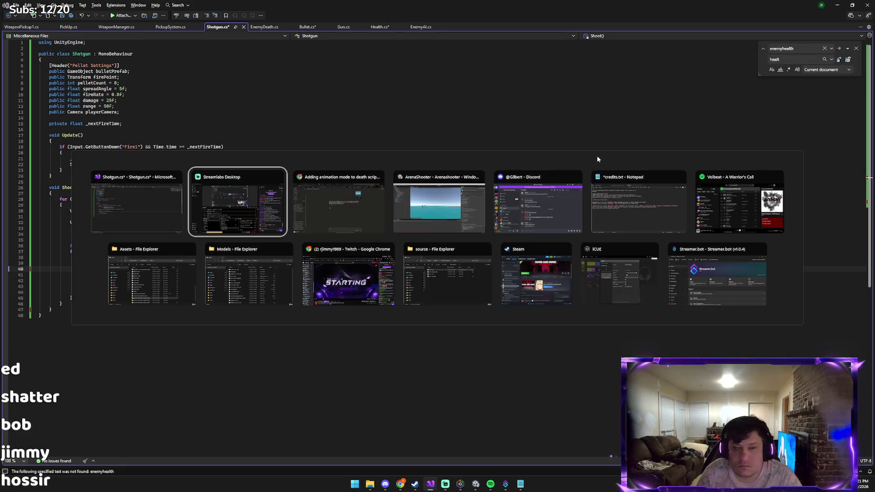
key("ctrl+v")
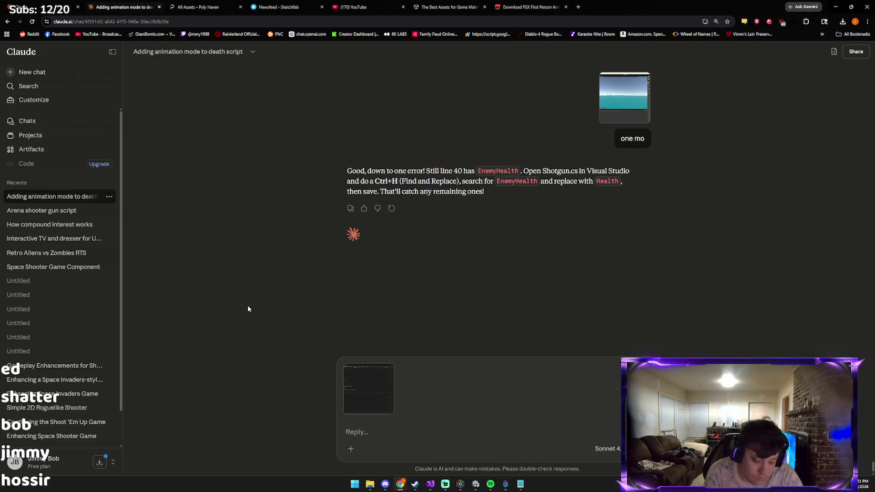
Send Claude the code screenshot with the message 'didnt find any'.
type("didnt find any")
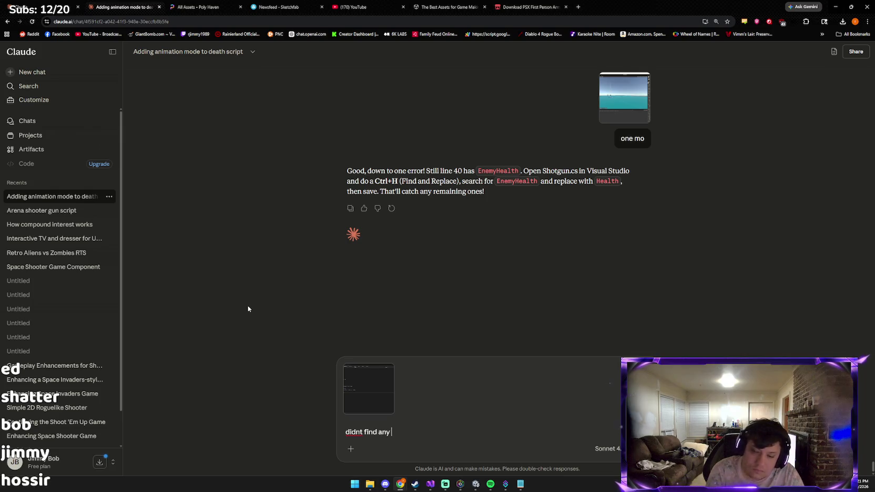
key("Return")
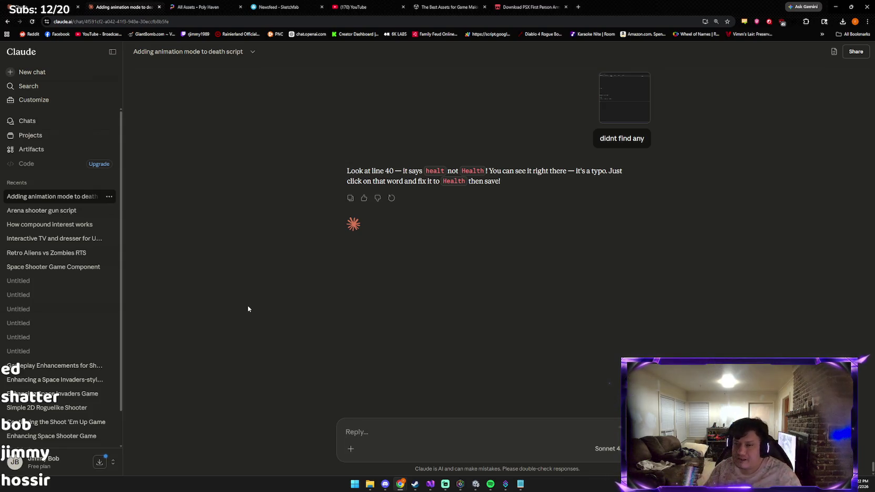
key("alt+Tab")
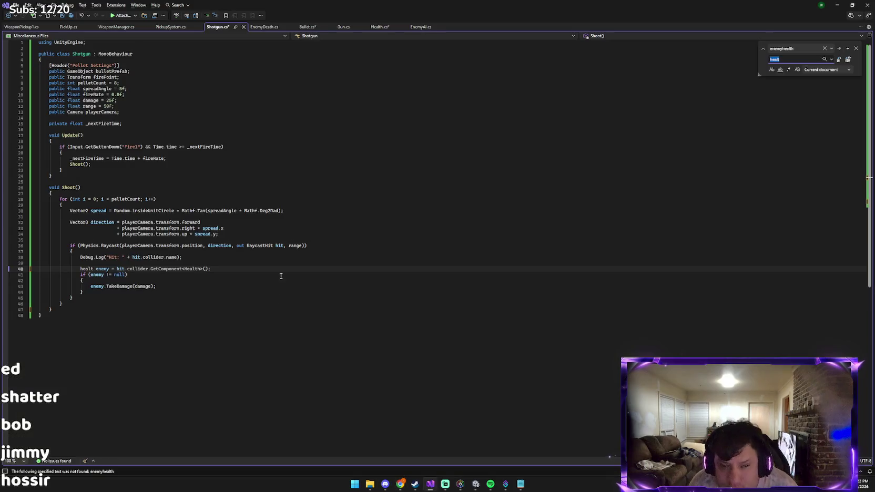
Complete 'healt' to 'health' on line 40 and save Shotgun.cs.
left_click(94, 269)
type("h")
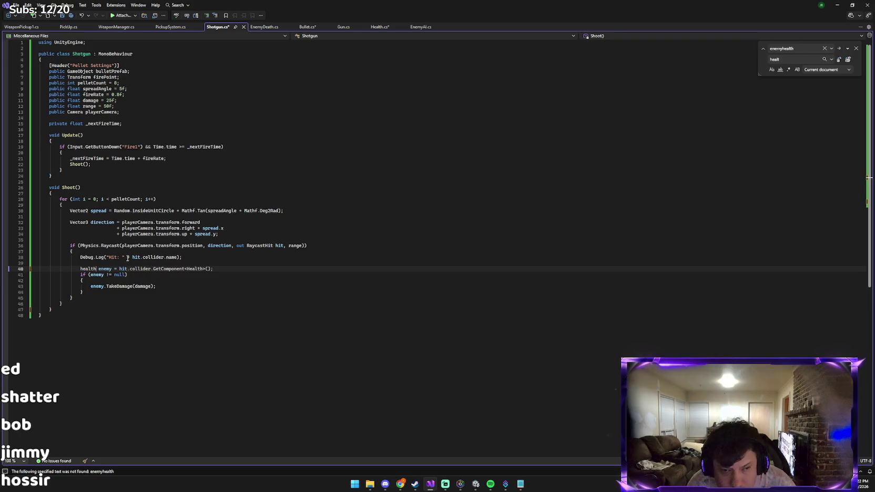
key("ctrl+s")
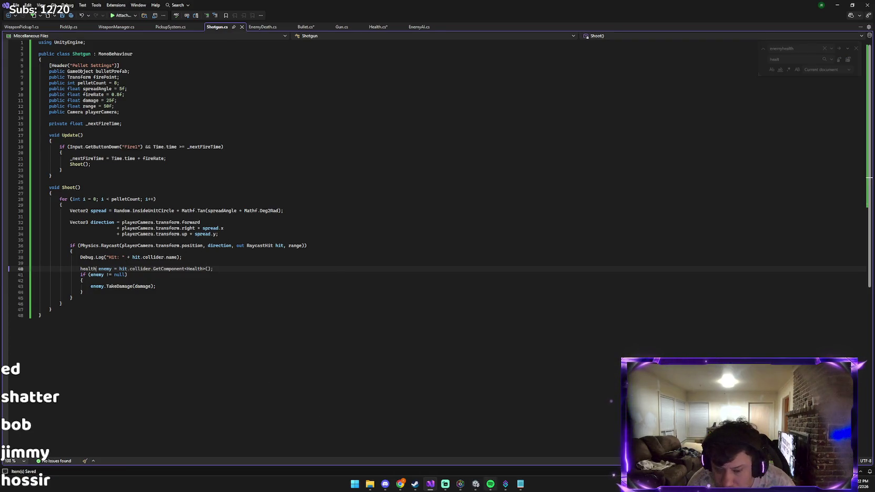
Check Unity's new CS0246 'health' not found error and paste its screenshot into Claude's reply.
left_click(476, 484)
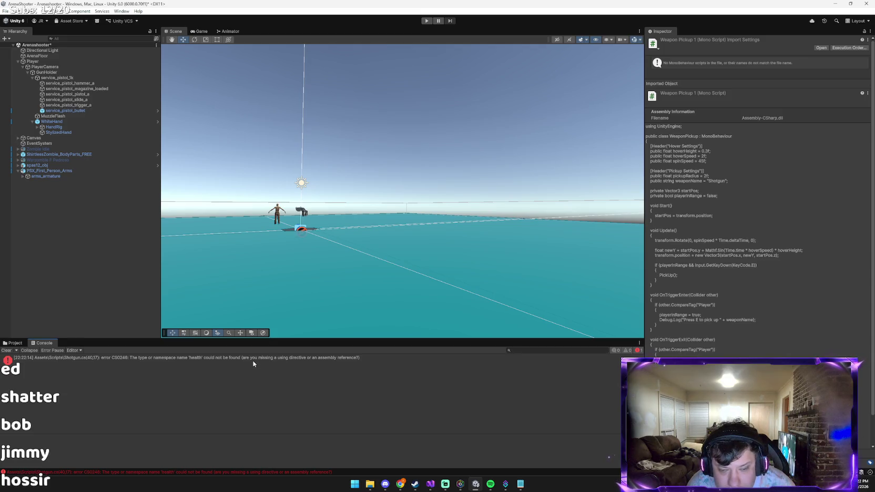
key("alt+Tab")
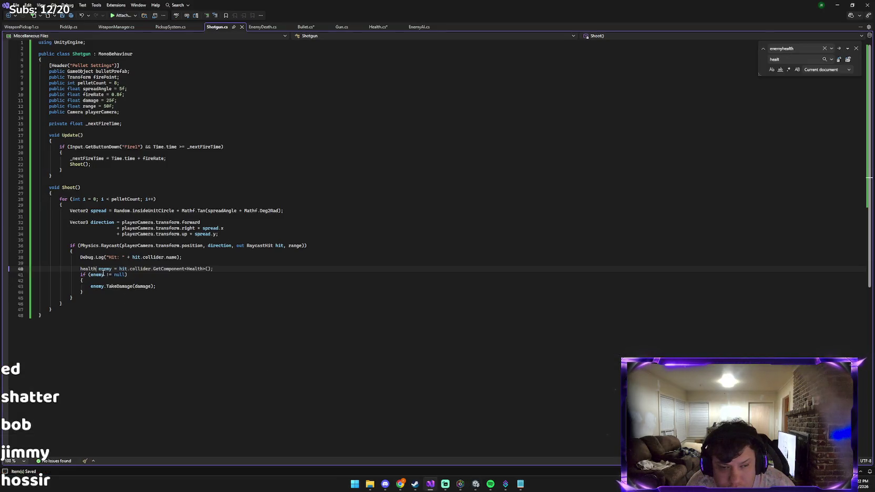
key("alt+Tab")
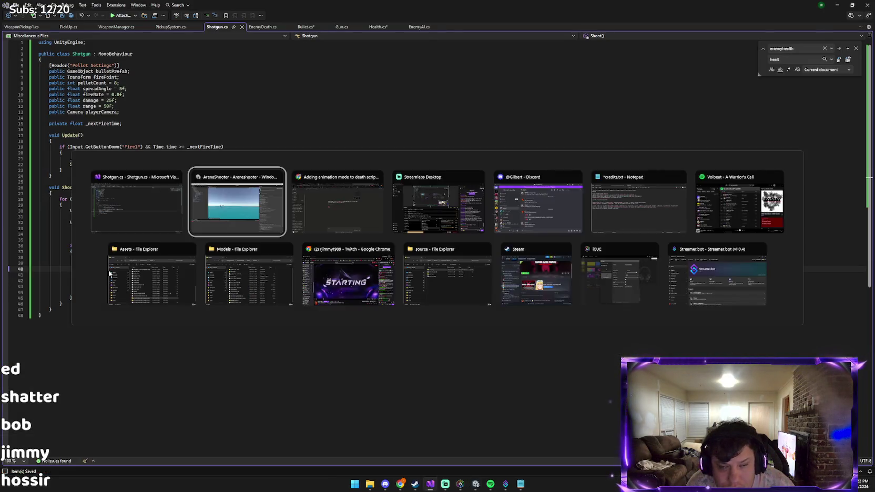
key("alt+Tab")
key("alt+Tab")
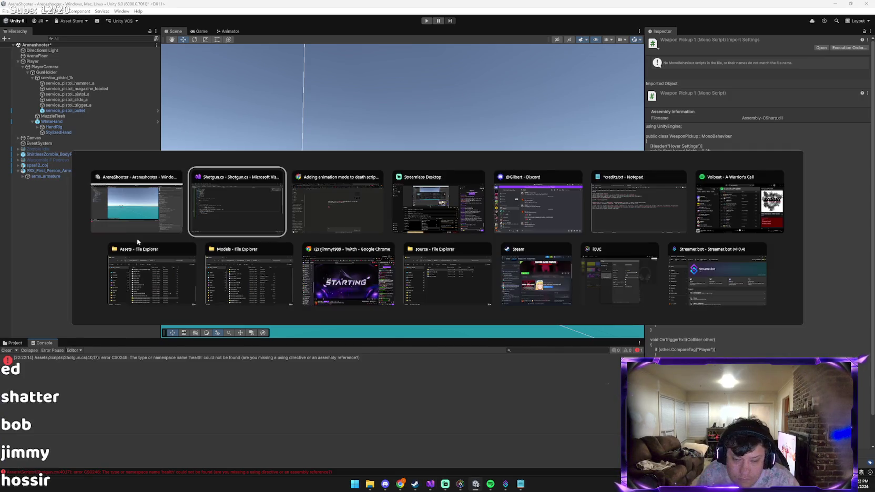
key("ctrl+v")
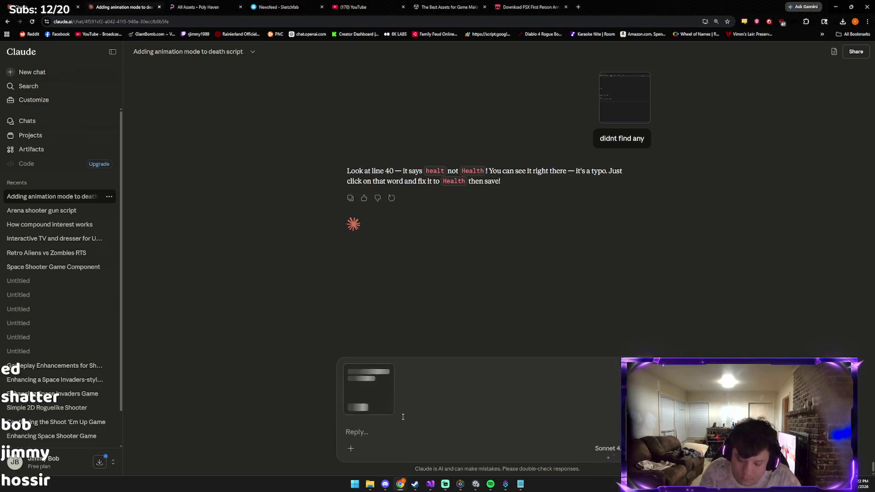
Send Claude the new Unity error screenshot with 'now it says this one', then return to Visual Studio.
type("now it says this one")
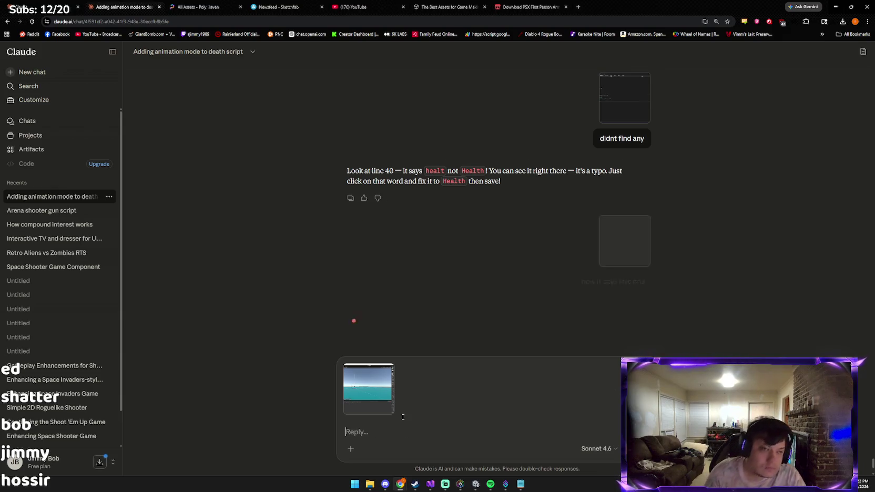
key("Return")
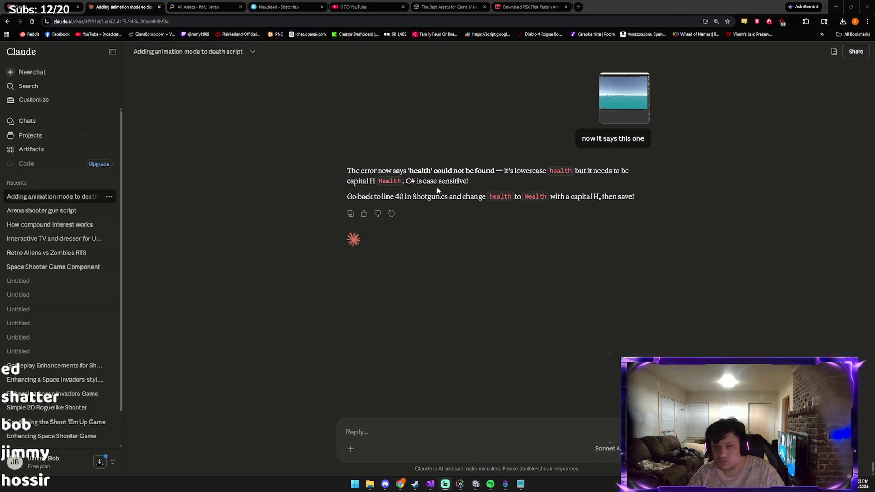
key("alt+Tab")
key("Tab")
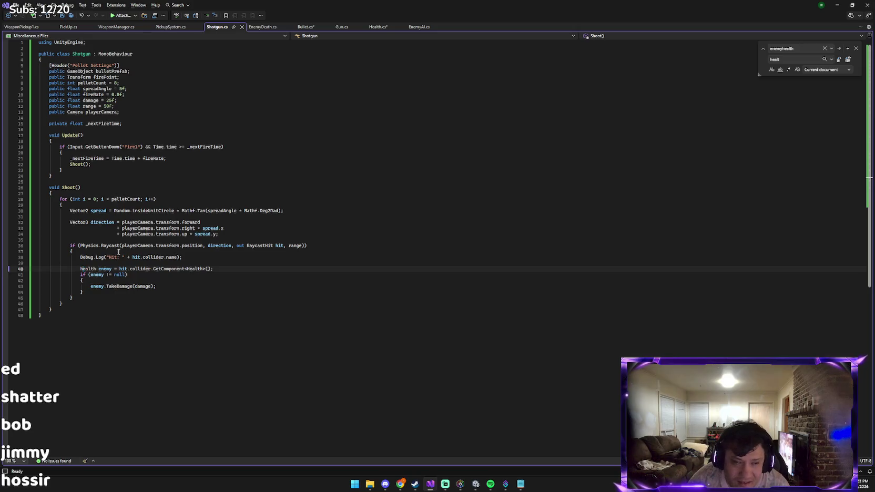
Change 'health' to 'Health' on line 40 of Shotgun.cs, save, and let Unity recompile.
key("ctrl+v")
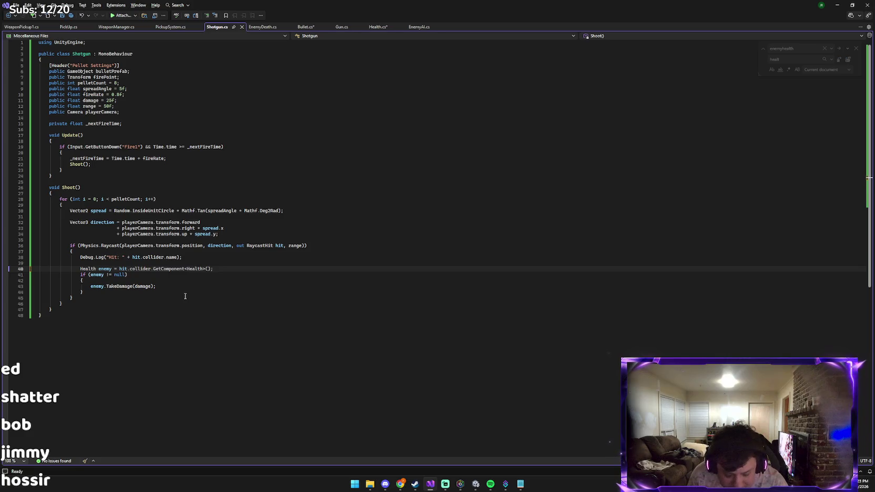
key("ctrl+s")
left_click(476, 484)
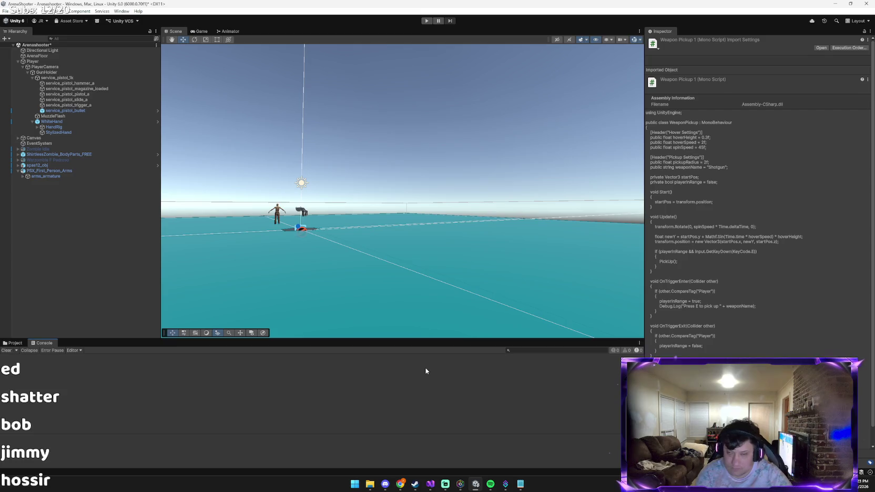
key("alt+Tab")
key("alt+Tab")
key("alt+Tab")
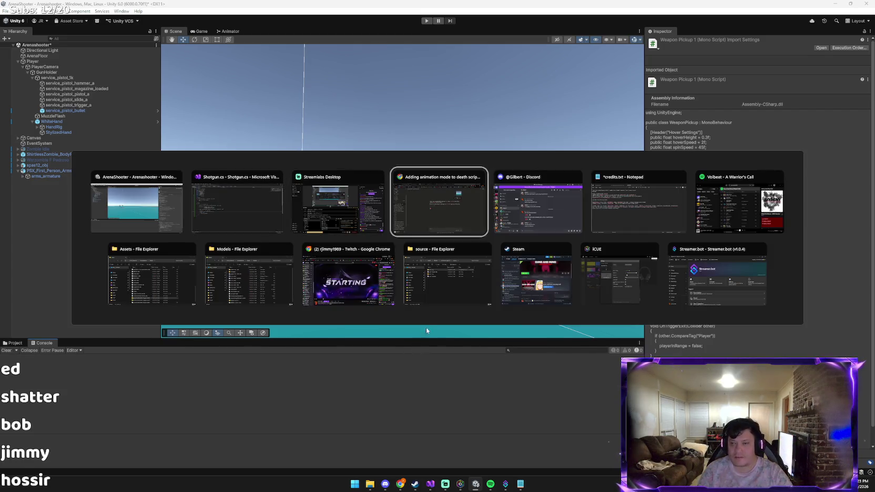
Send Claude the clean Console screenshot with 'wow thats dumb how sensitive unity is'.
key("ctrl+v")
type("wo")
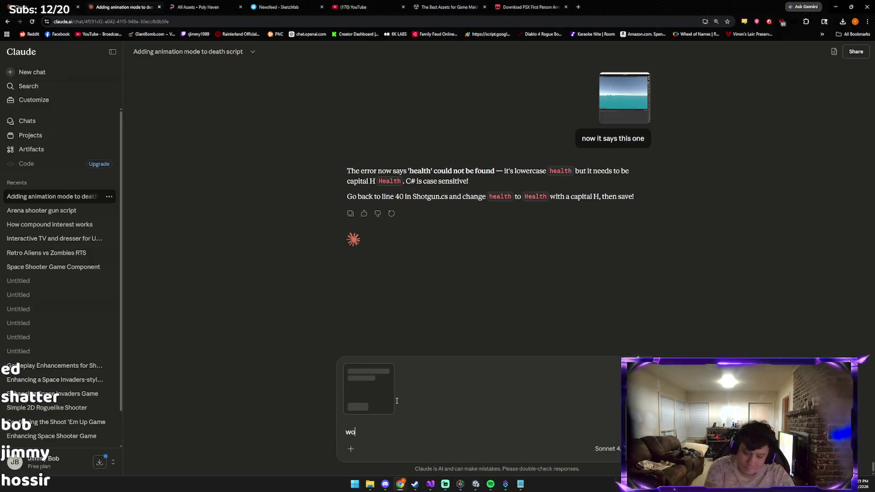
type("w thats dumb")
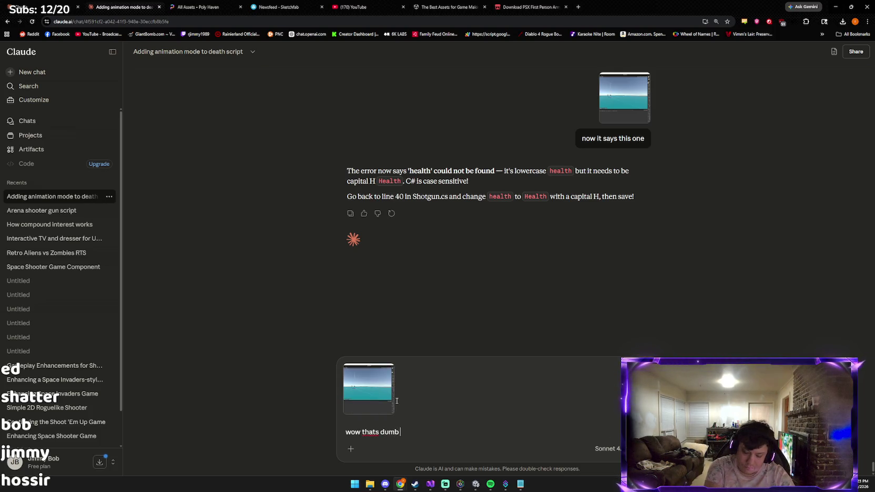
type(" how sensitive unity is")
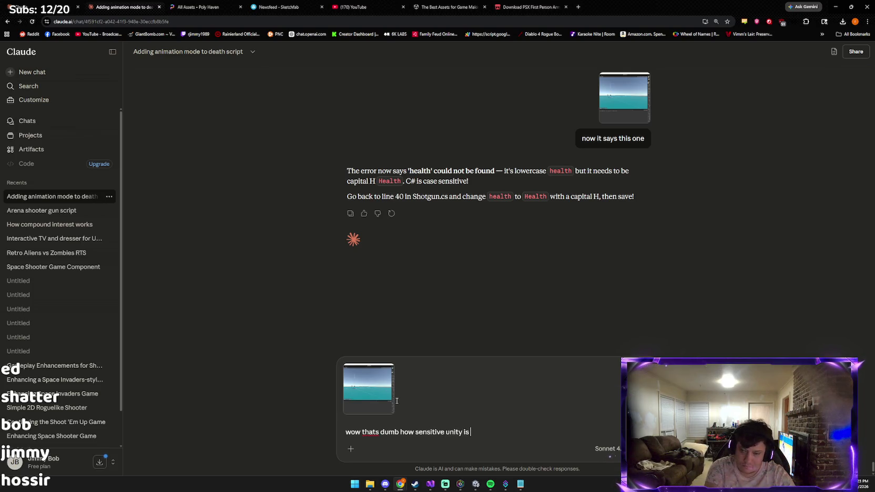
key("Return")
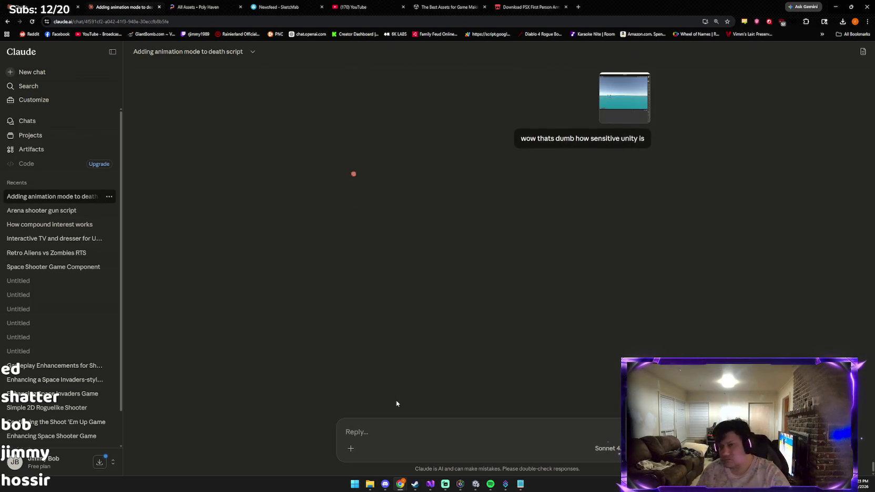
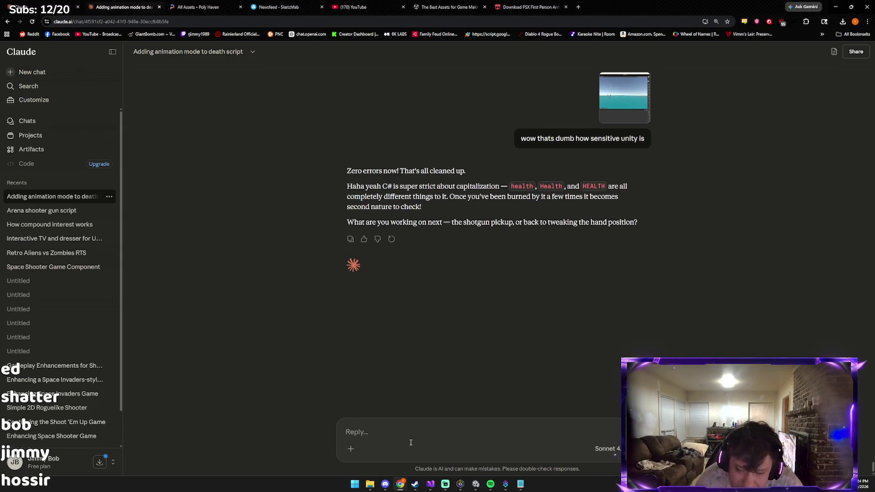
Ask Claude 'now we gotta attach and swap weapons', then select all the WeaponManager.cs code in Visual Studio.
type("now we")
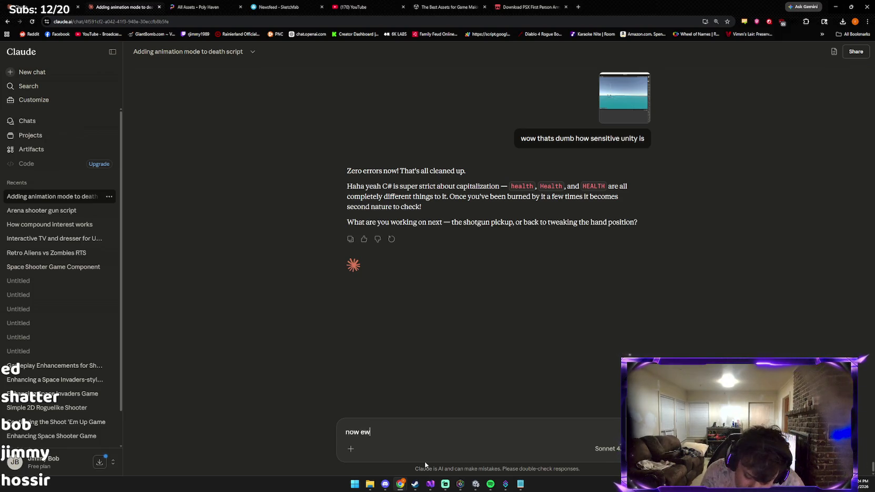
type(" gotta")
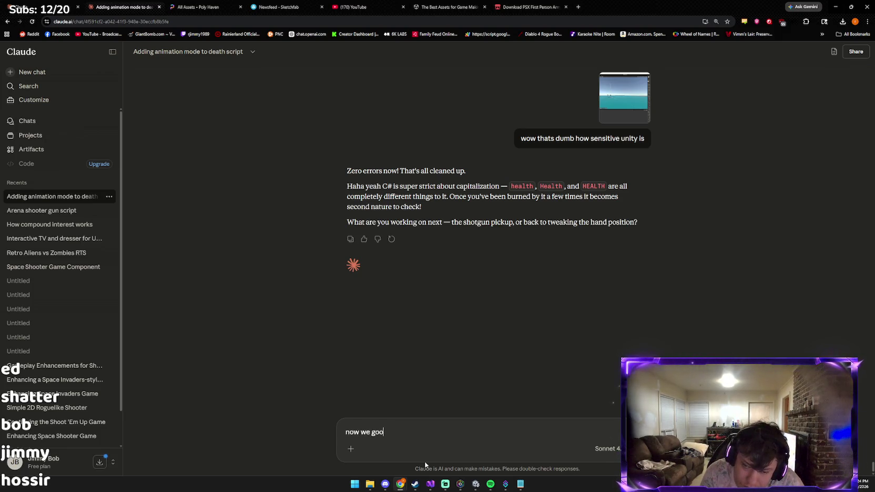
type(" attach and s")
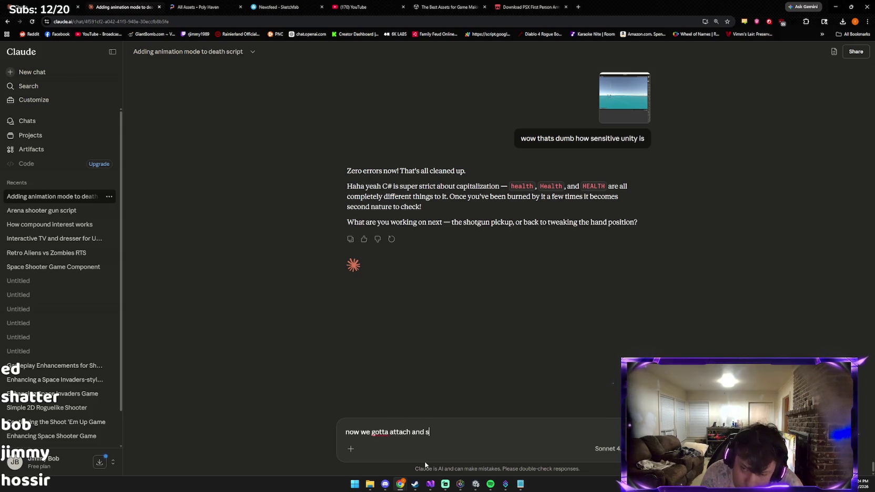
type("wap weapons")
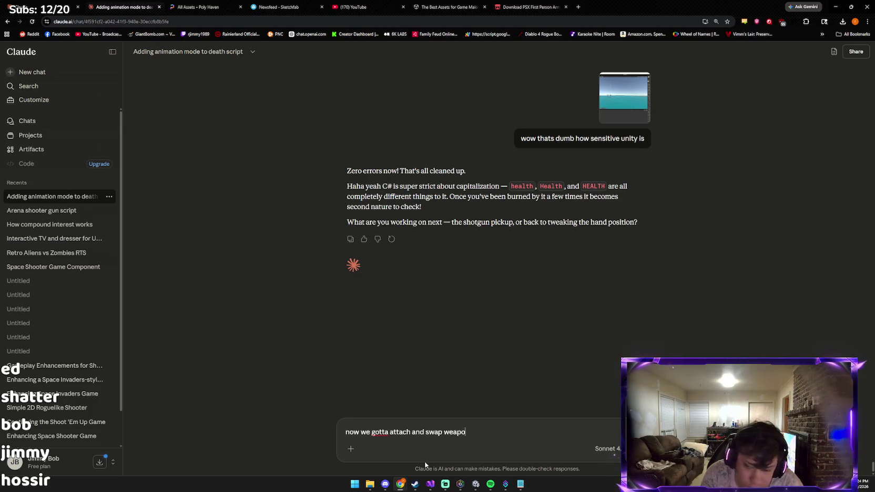
key("Return")
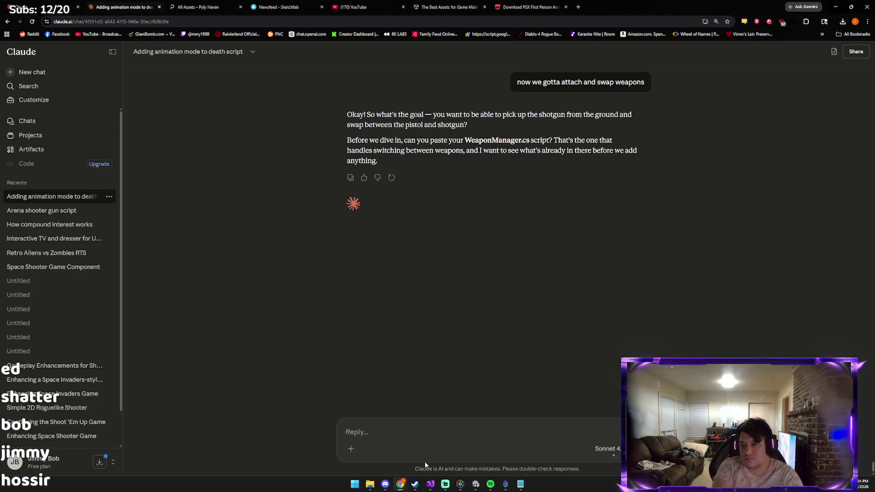
key("alt+Tab")
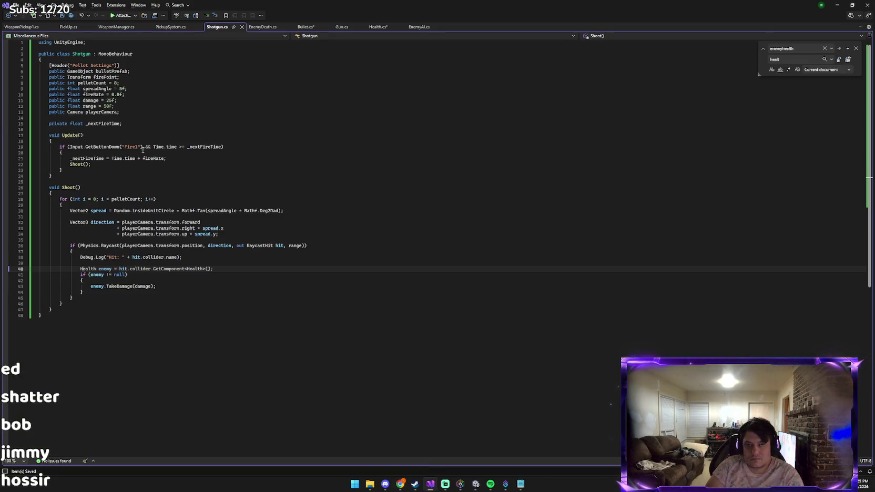
left_click(117, 26)
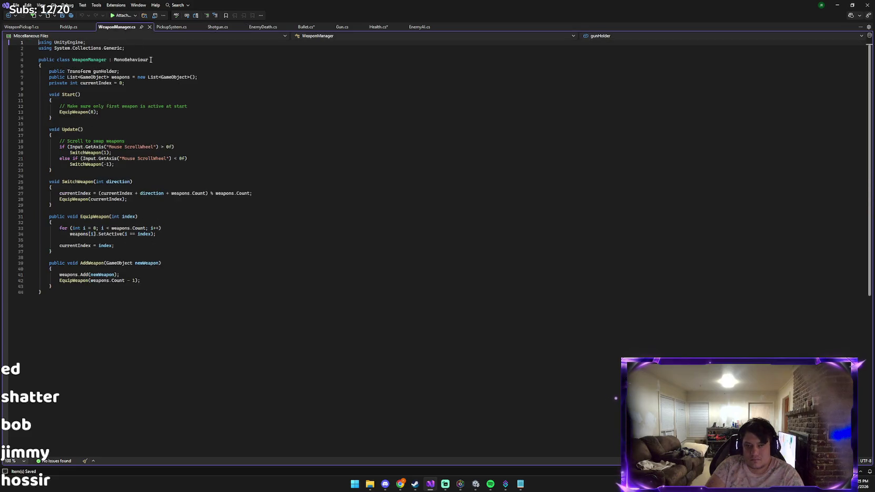
key("ctrl+a")
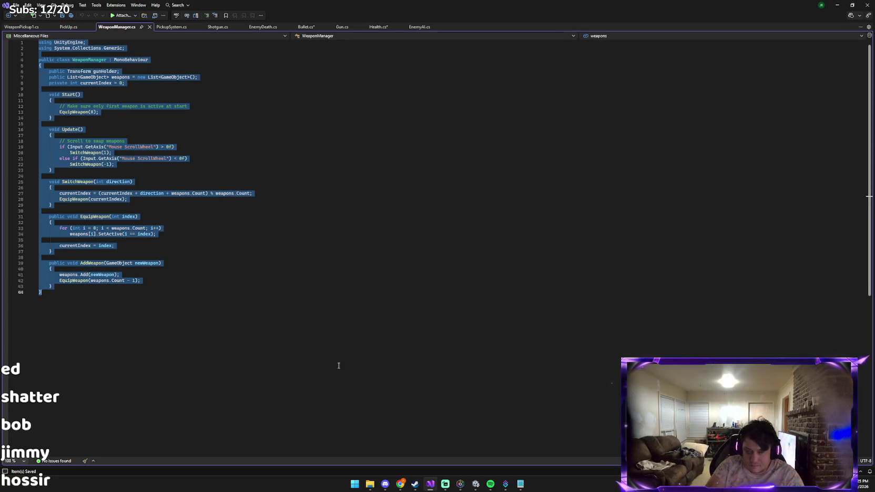
left_click(400, 484)
left_click(394, 441)
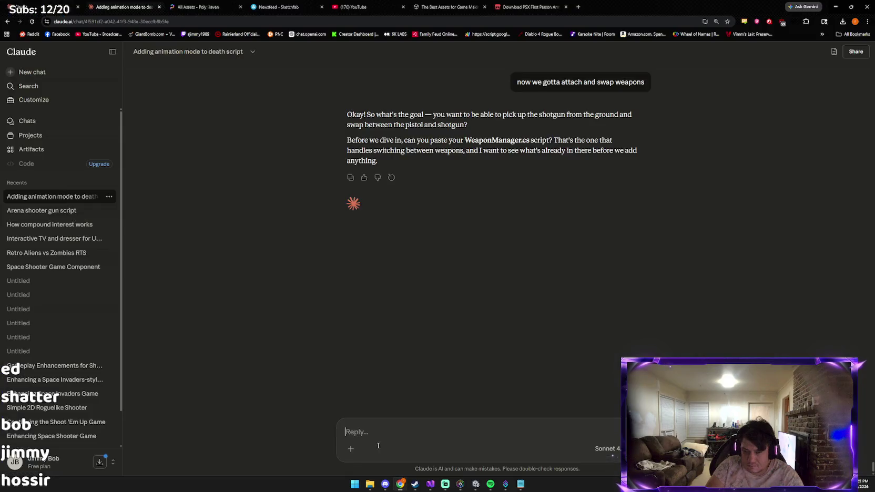
Paste the WeaponManager.cs code into the Claude chat and send it.
key("ctrl+v")
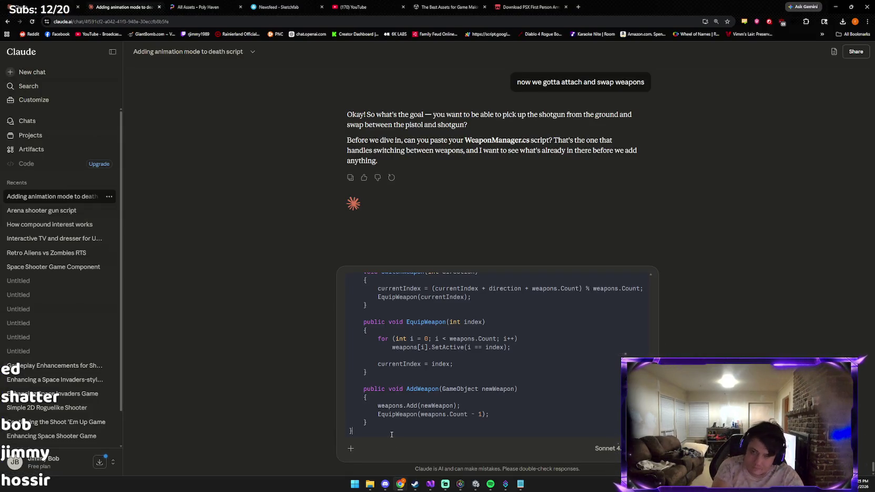
key("Return")
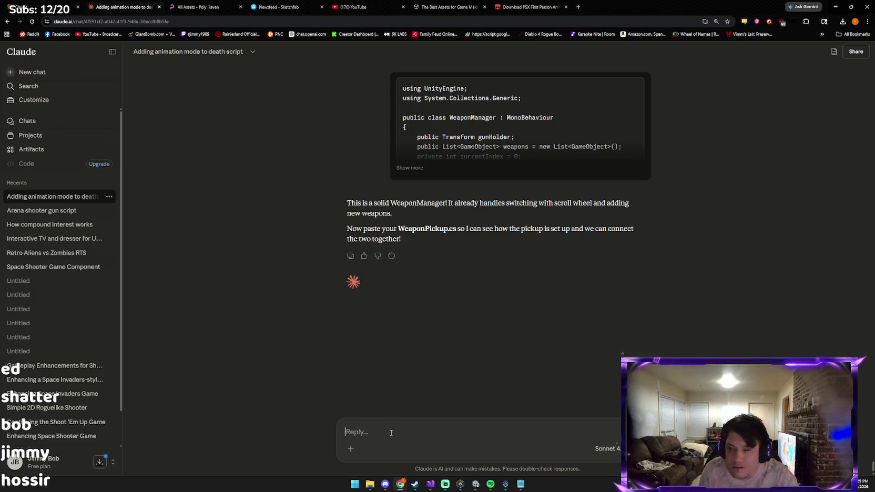
key("super")
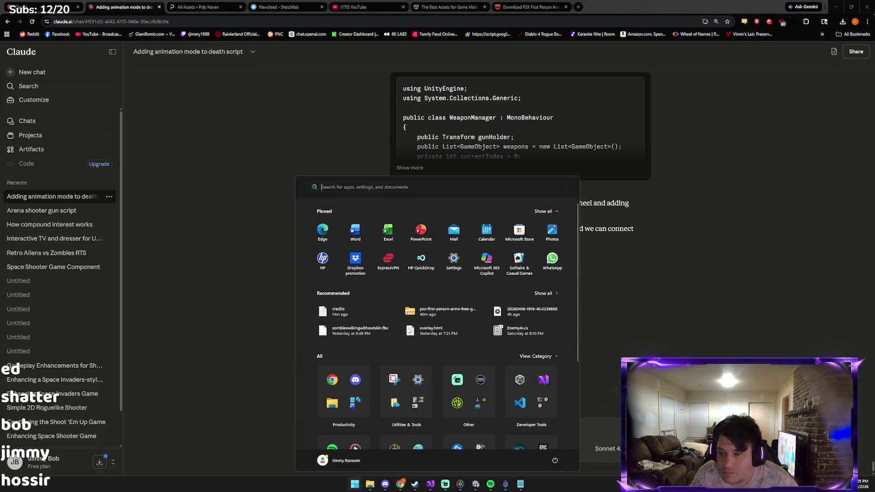
Copy the WeaponPickup code from PickupSystem.cs and paste it into Claude's reply box.
key("alt+Tab")
key("alt+Tab")
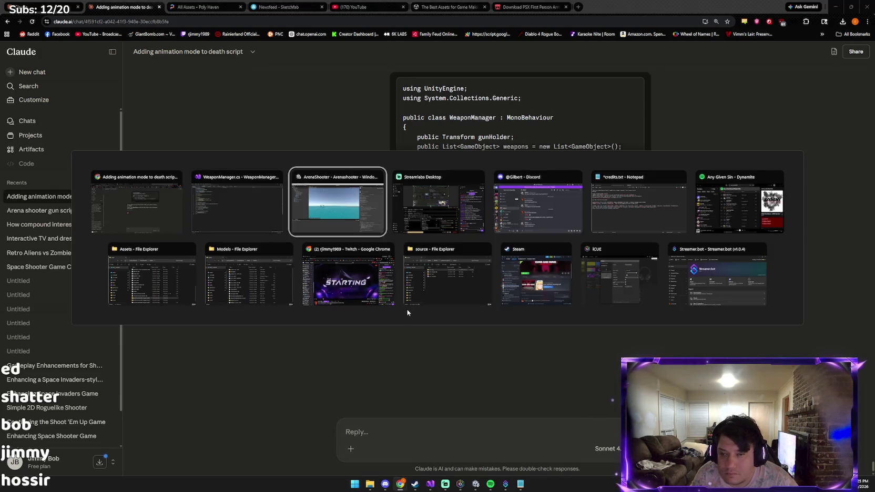
left_click(257, 230)
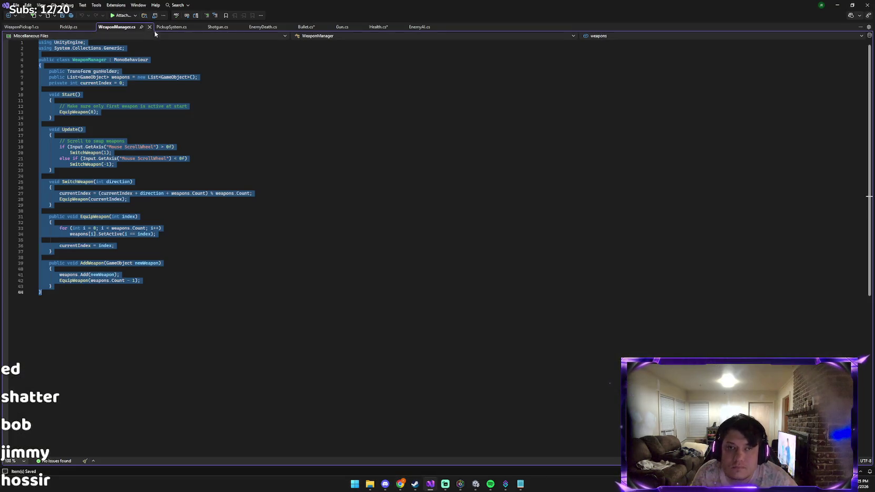
left_click(171, 28)
left_click(93, 27)
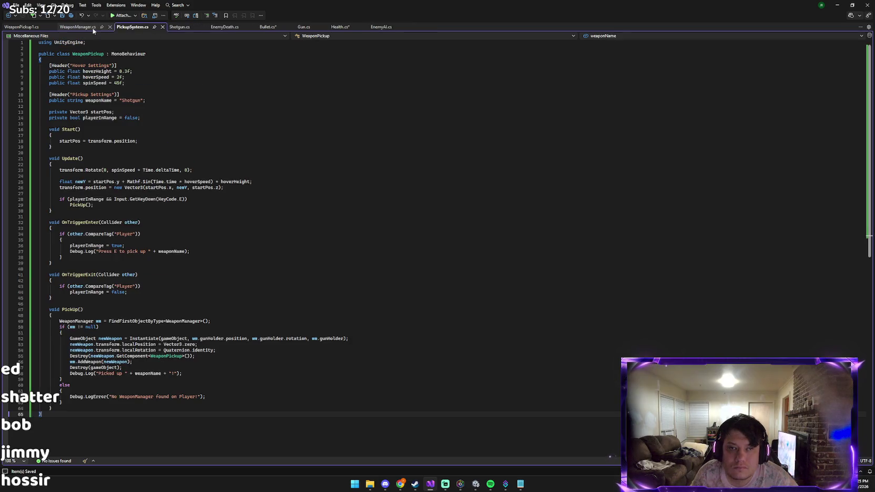
key("ctrl+a")
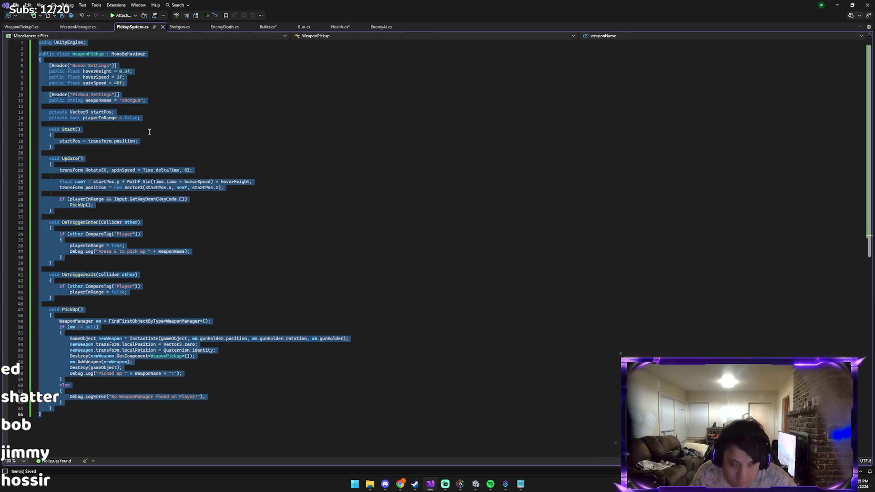
left_click(400, 484)
left_click(363, 447)
key("ctrl+v")
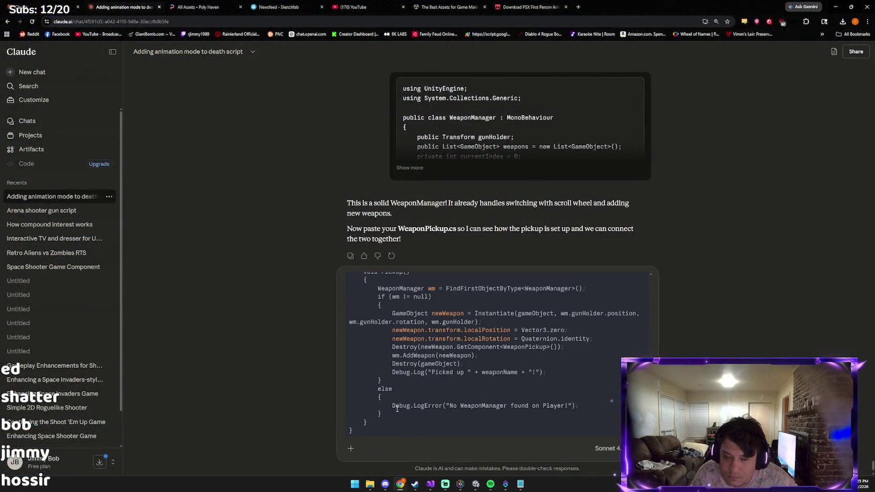
Send the WeaponPickup code, then answer Claude's three setup questions on separate lines.
key("Return")
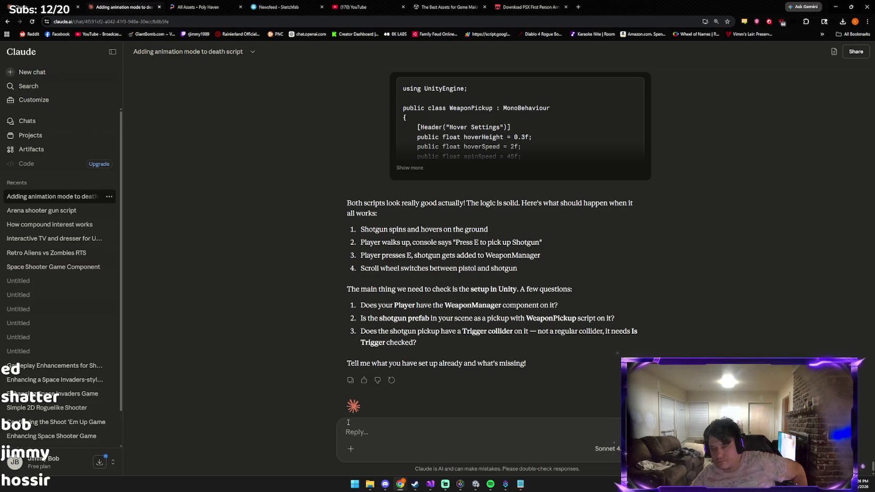
type("I")
type(" not yet")
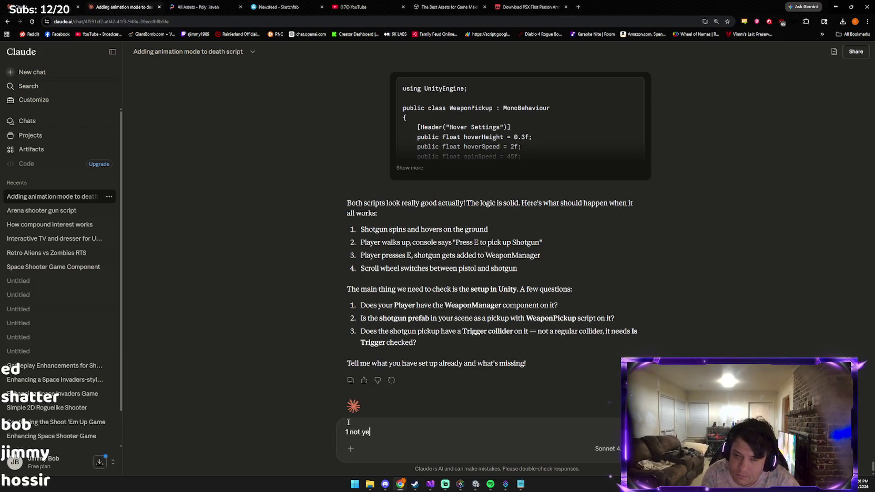
key("shift+Return")
type("2 yes")
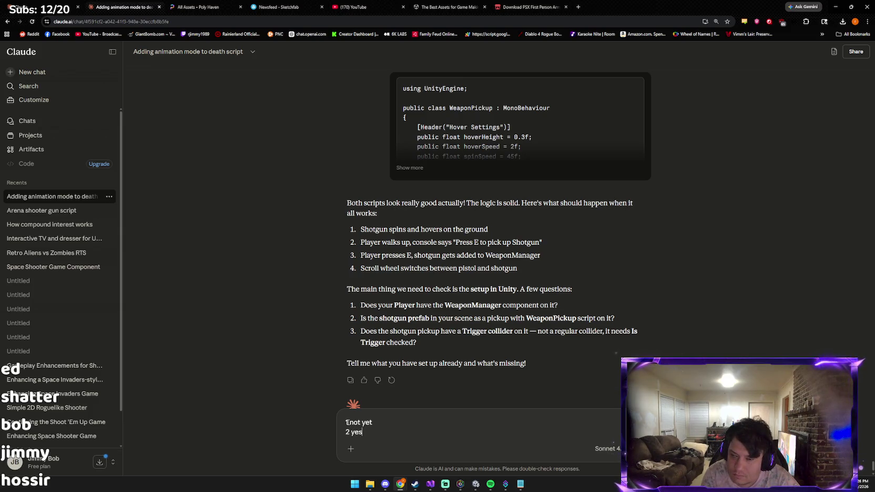
type(" but")
type(" no scripet")
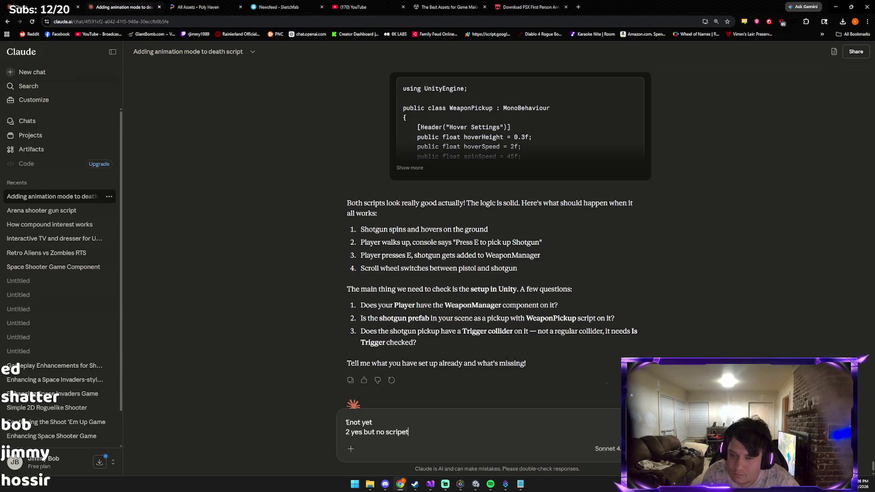
key("shift+Return")
type("3 no")
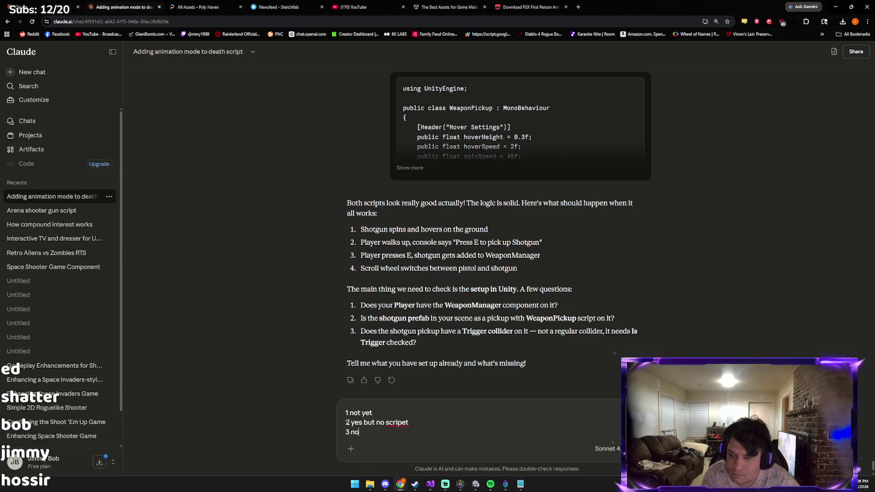
key("Return")
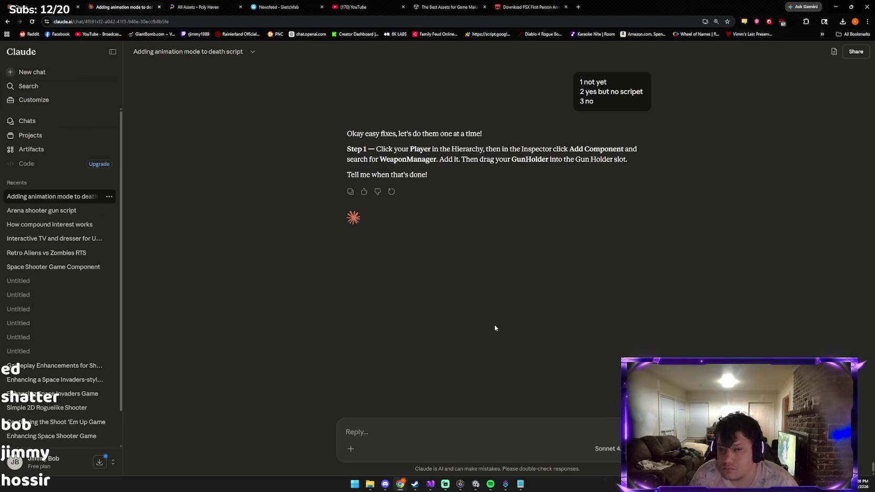
key("alt+Tab")
key("alt+Tab")
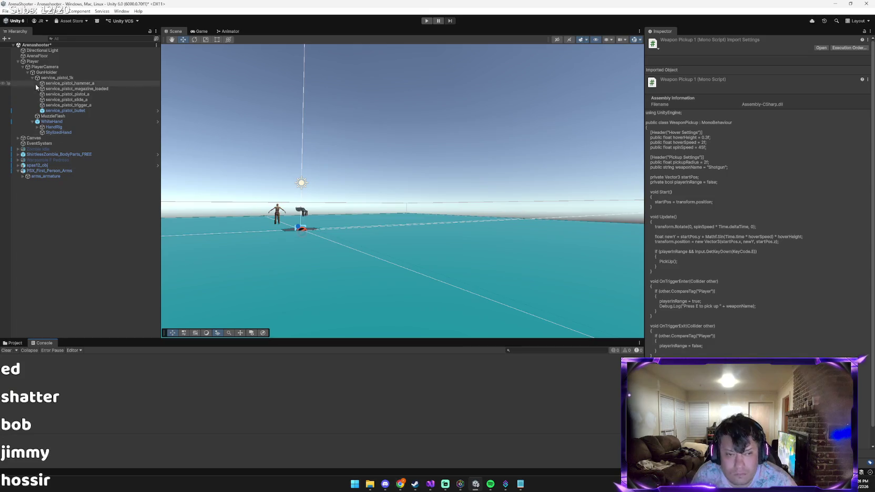
Add a WeaponManager component to the Player object in the Inspector.
left_click(37, 61)
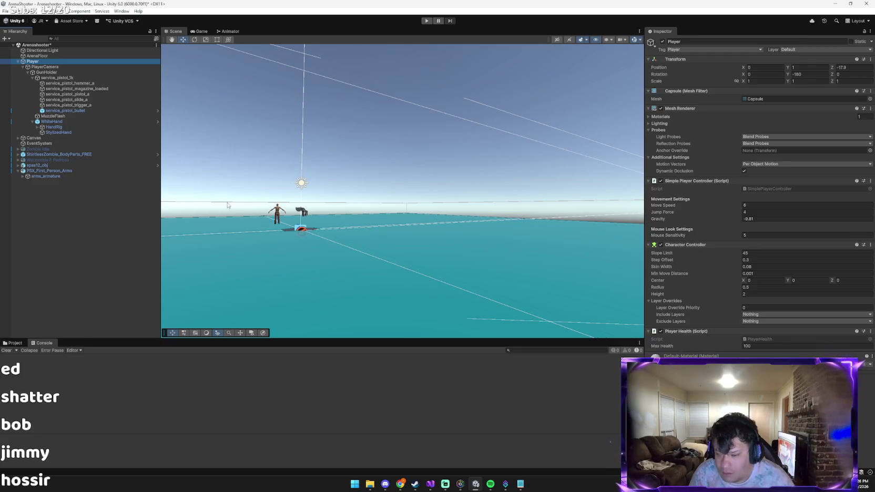
left_click(859, 410)
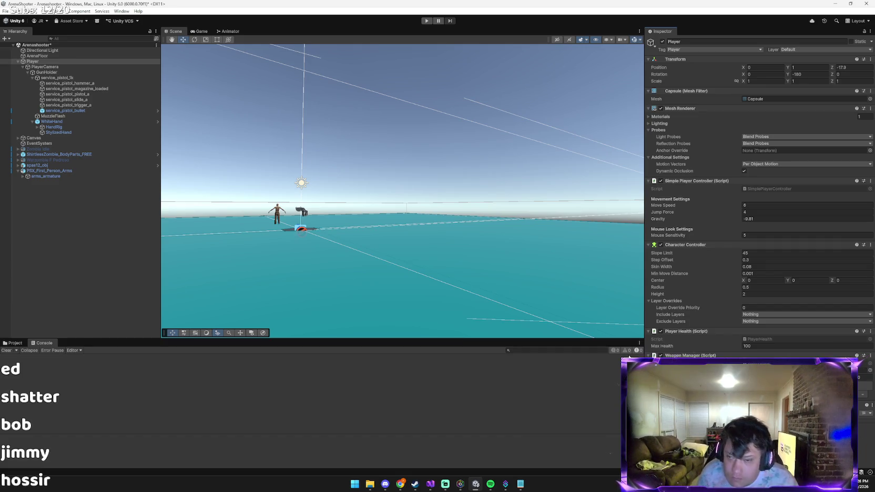
key("alt+Tab")
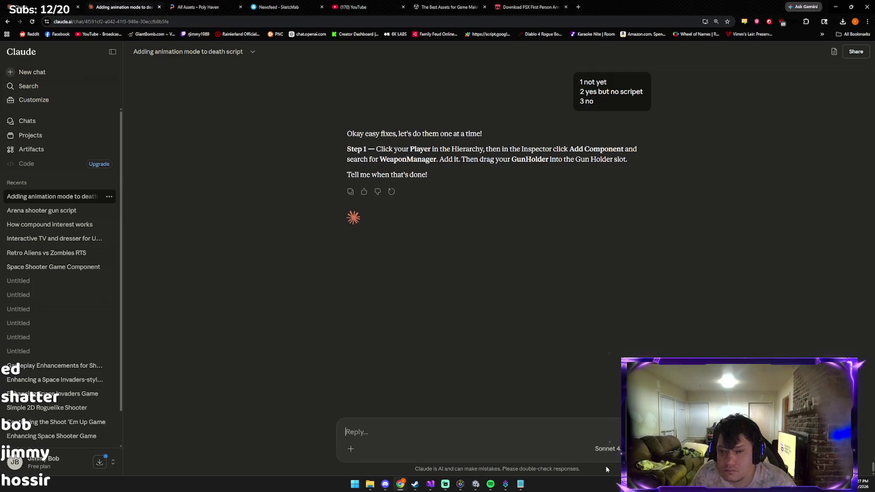
Discard the first pasted image and capture a fresh screenshot of the Unity editor.
key("ctrl+v")
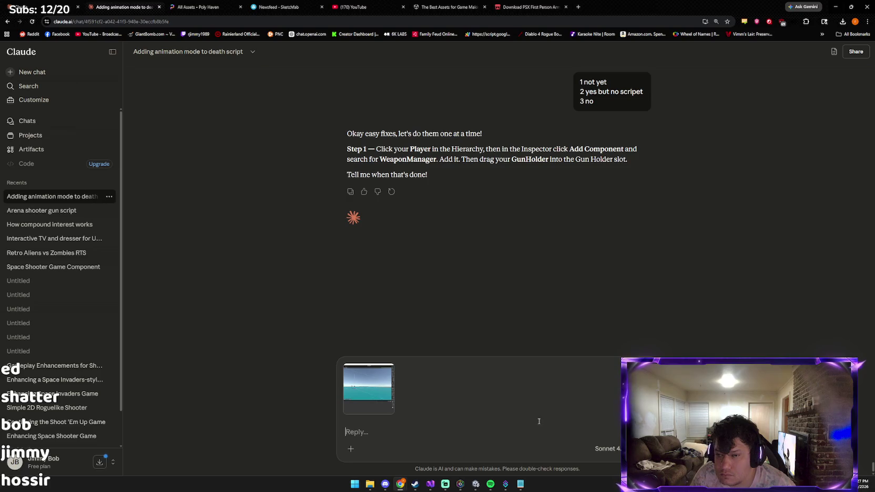
left_click(345, 366)
left_click(467, 487)
left_click(471, 486)
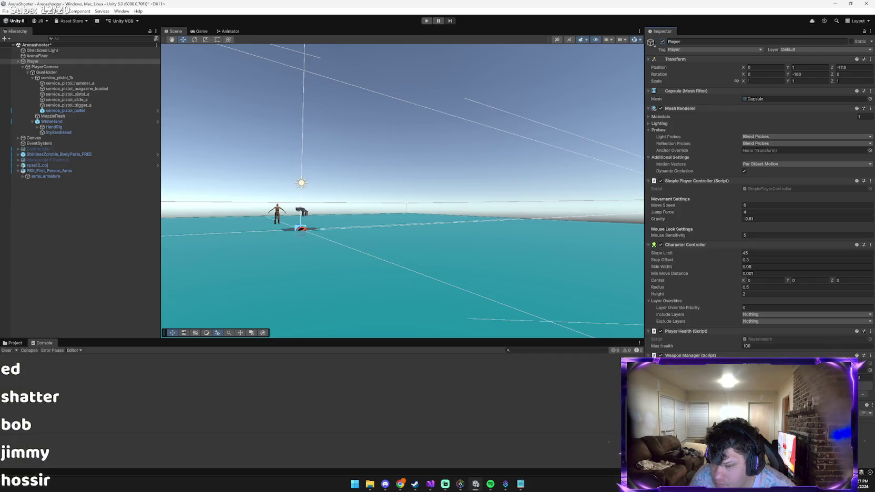
left_click_drag(68, 72, 815, 350)
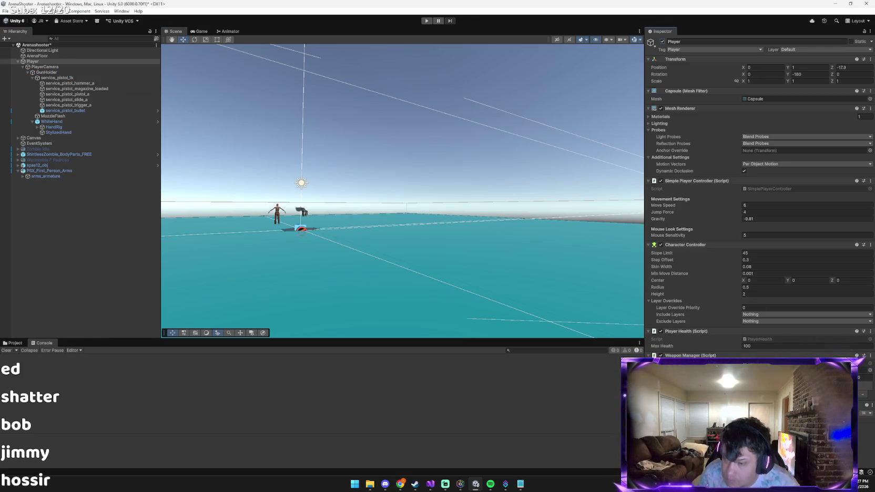
key("alt+Tab")
key("alt+Tab")
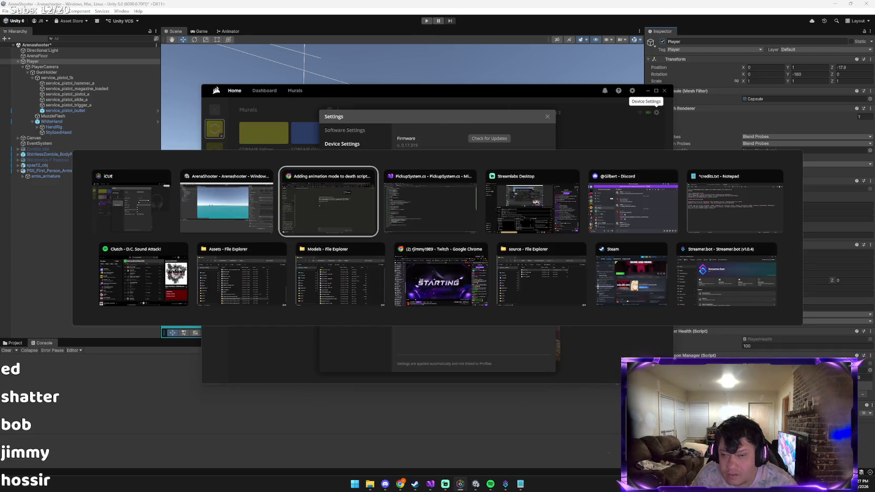
Send Claude 'done' with the Unity screenshot attached.
key("ctrl+v")
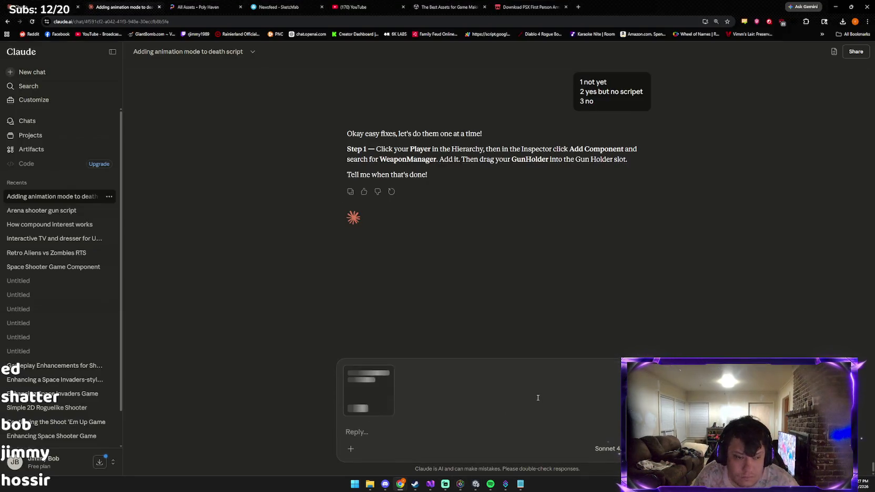
type("done")
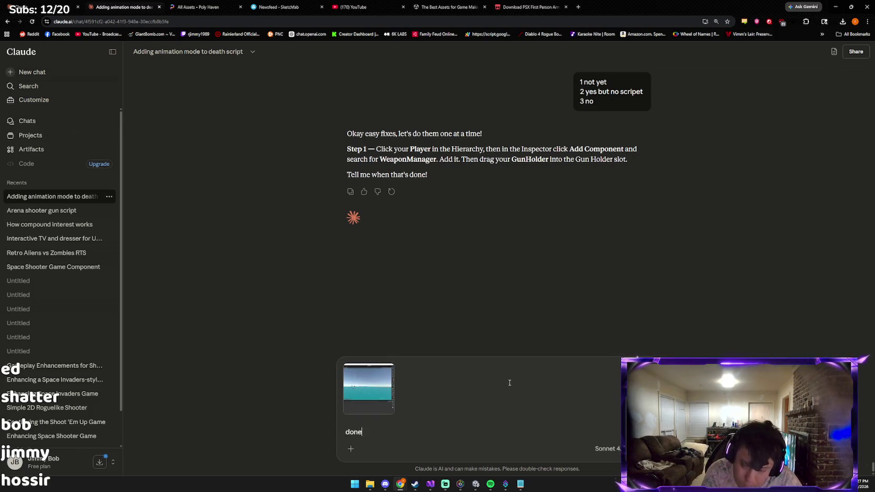
key("Return")
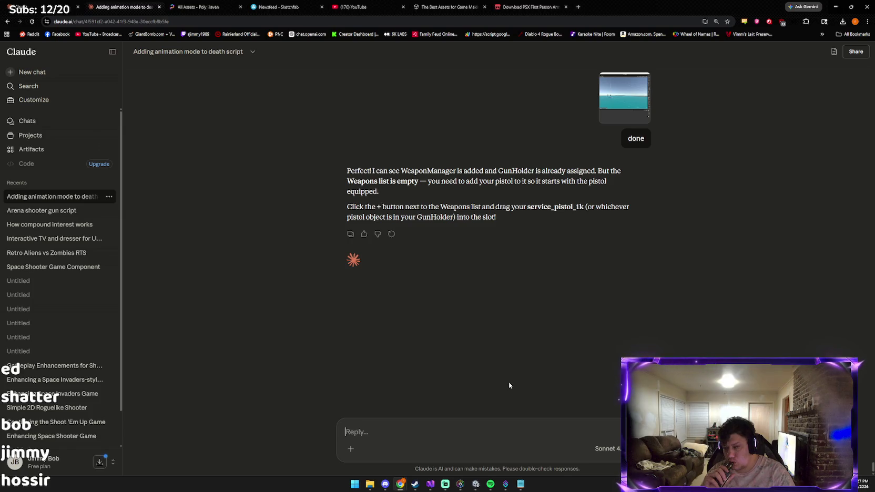
key("alt+Tab")
key("alt+Tab")
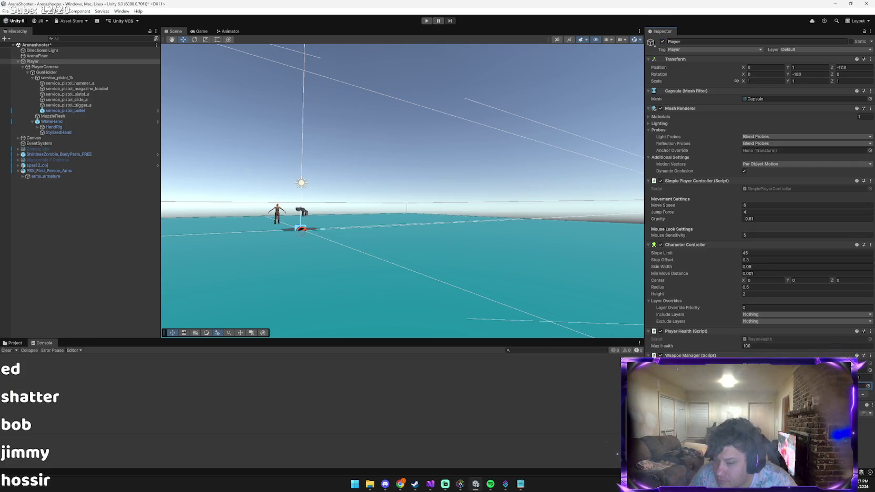
Select the service_pistol_1k object in the Hierarchy.
left_click(94, 78)
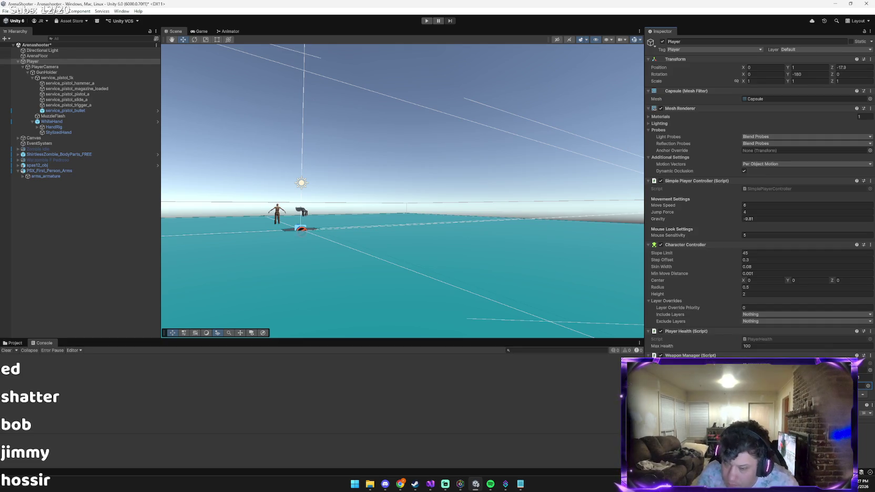
key("alt+Tab")
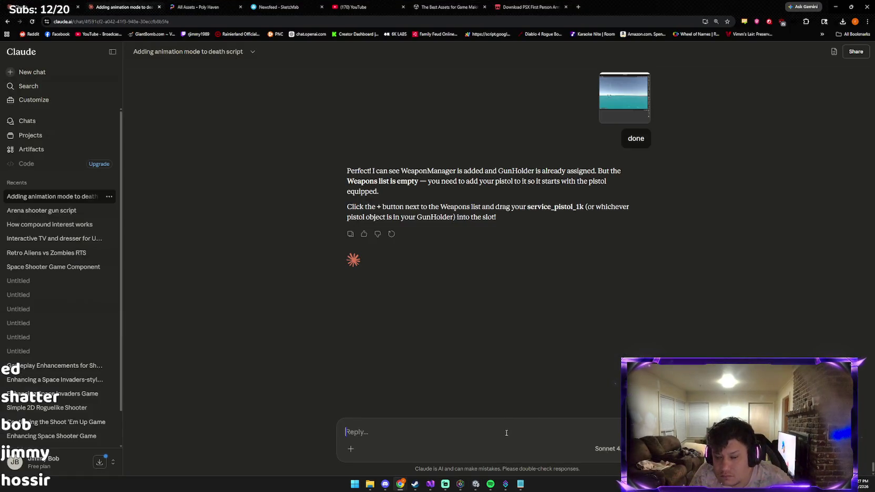
Send Claude a screenshot showing the pistol added to the Weapons list.
key("ctrl+v")
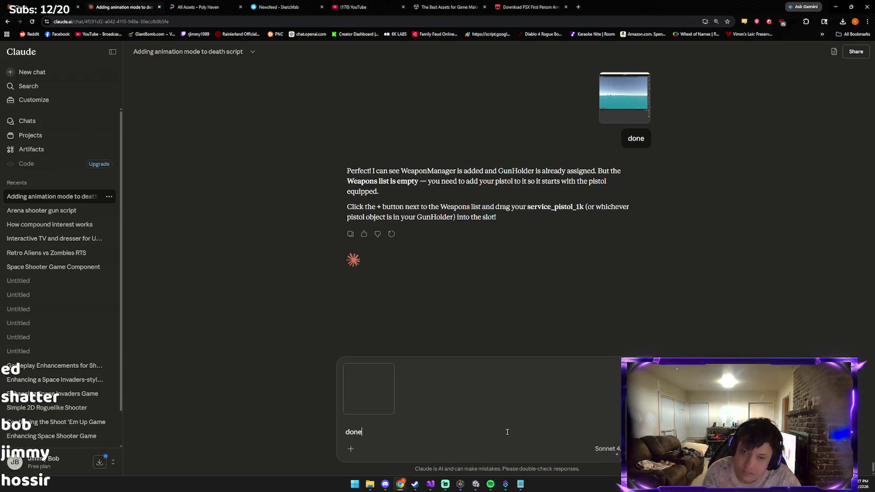
key("Return")
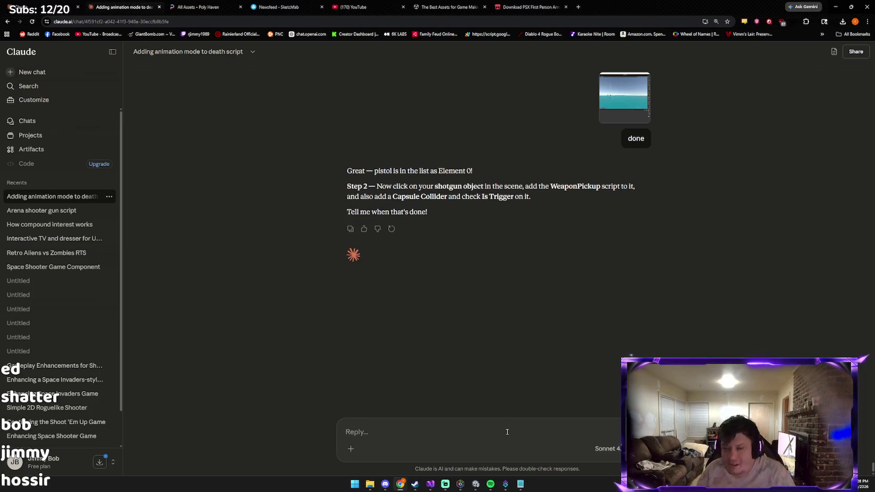
key("alt+Tab")
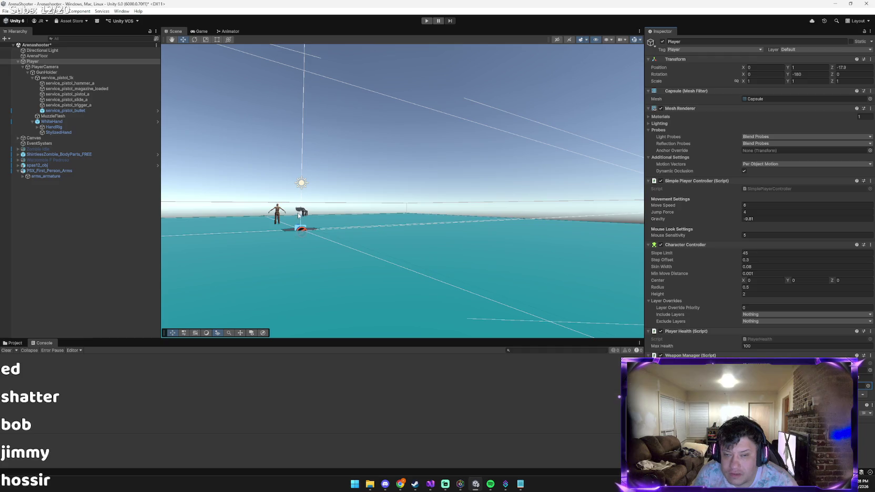
Select the spas12_obj shotgun in the Scene view and browse the Assets/Scripts folder.
left_click(299, 214)
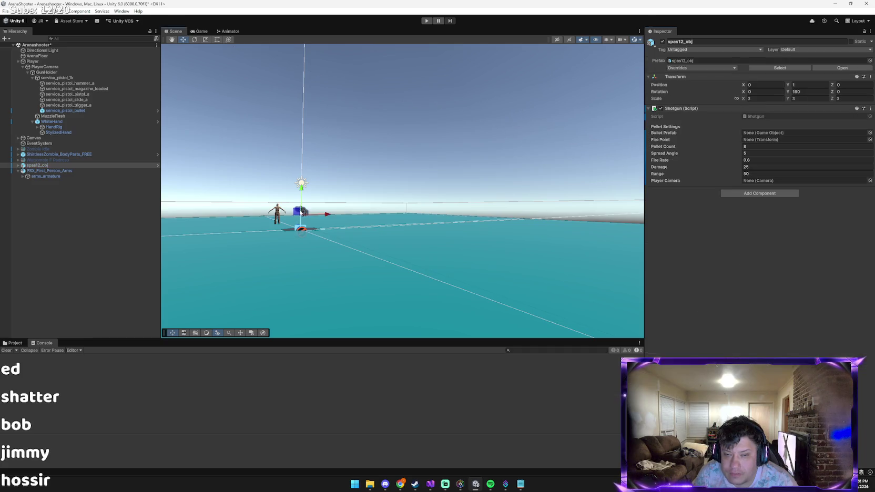
left_click(17, 343)
mouse_move(268, 313)
left_mouse_down()
mouse_move(310, 257)
mouse_move(330, 248)
mouse_move(322, 261)
left_mouse_up()
scroll(323, 252, "up", 5)
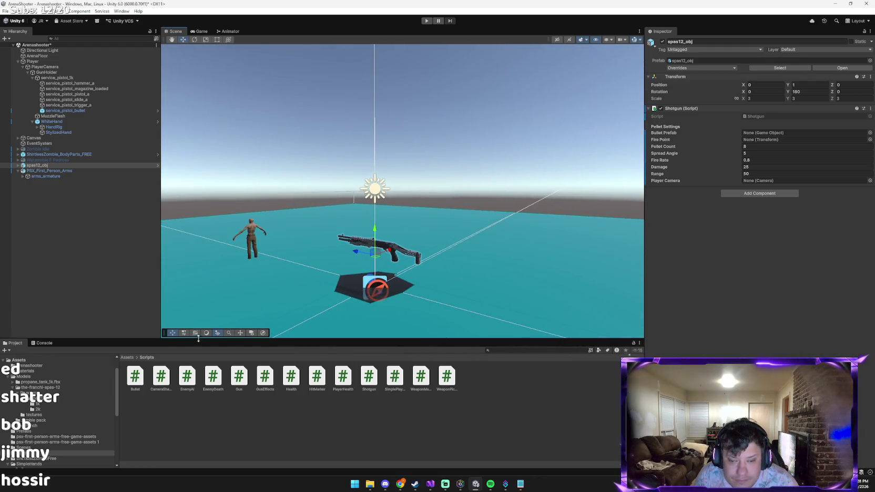
key("alt+Tab")
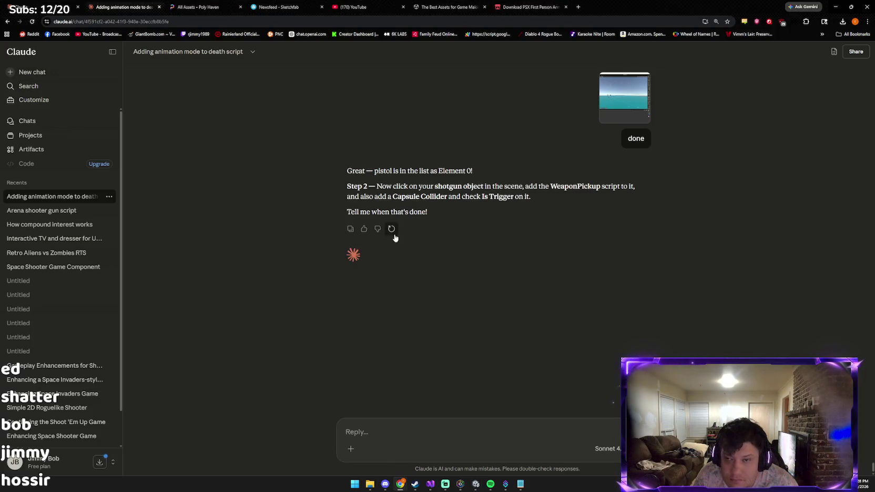
Drag the WeaponPickup script onto spas12_obj and check its settings (radius 2, name Shotgun).
key("alt+Tab")
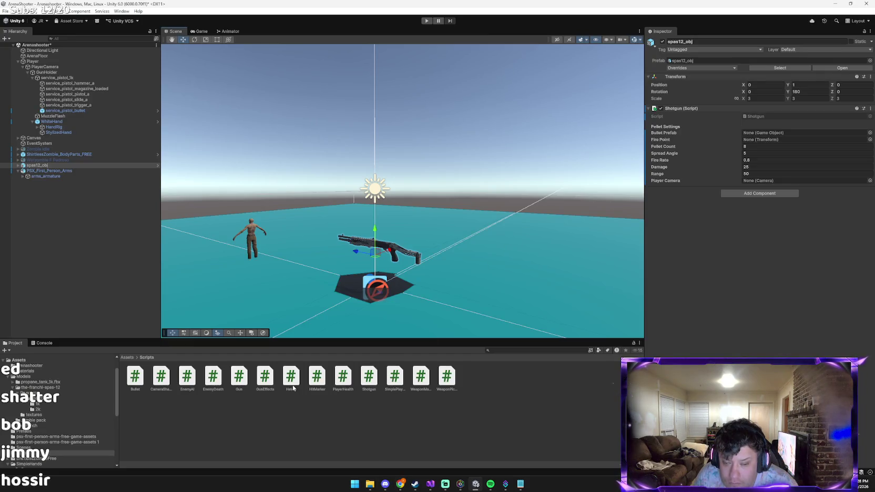
left_click(421, 376)
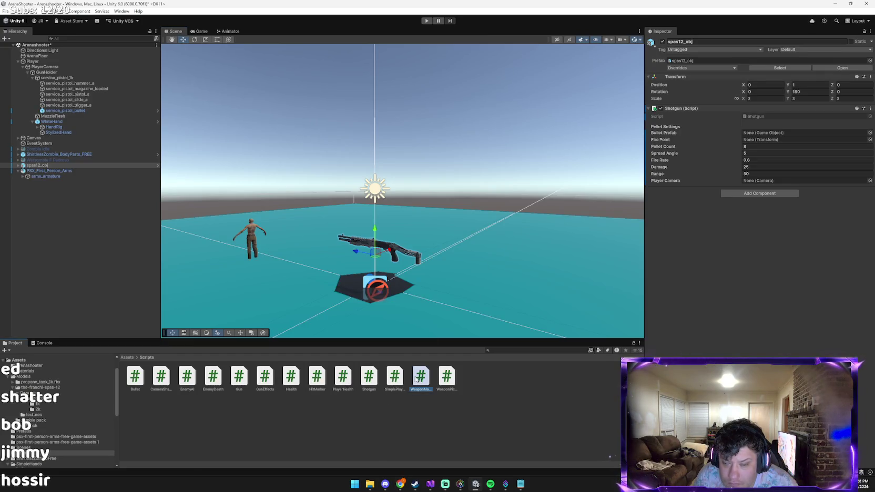
left_click(447, 377)
mouse_move(421, 377)
left_mouse_down()
mouse_move(237, 263)
mouse_move(8, 142)
mouse_move(42, 169)
left_mouse_up()
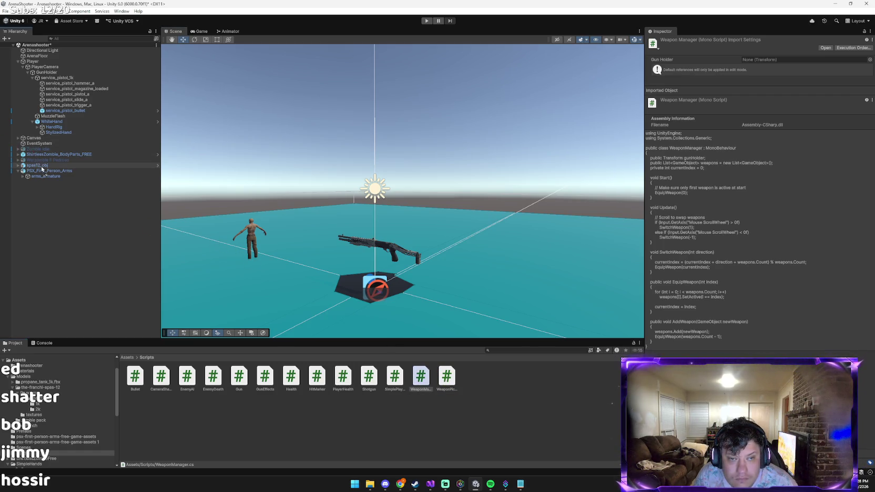
left_click(39, 165)
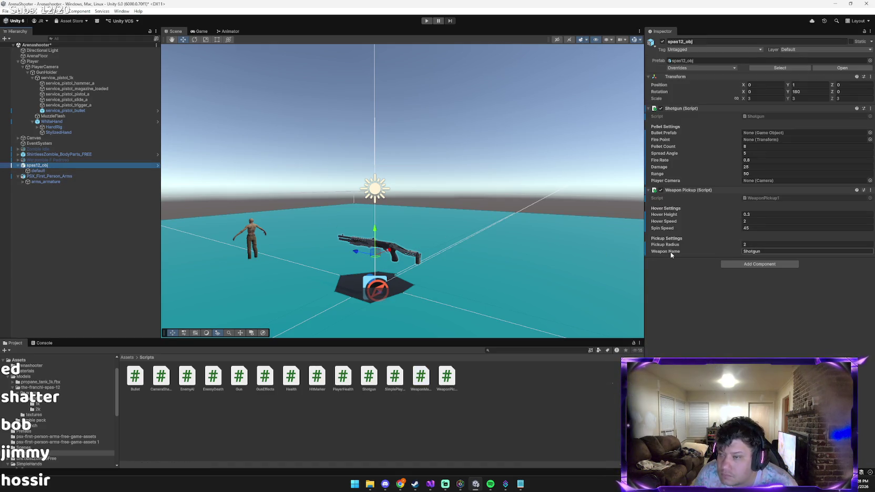
Send Claude the editor screenshot with 'done', then return to Unity.
key("alt+Tab")
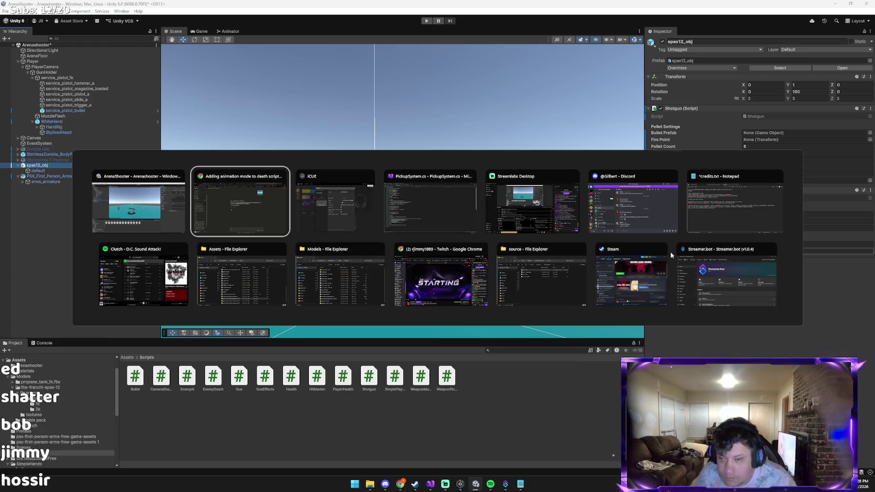
key("ctrl+v")
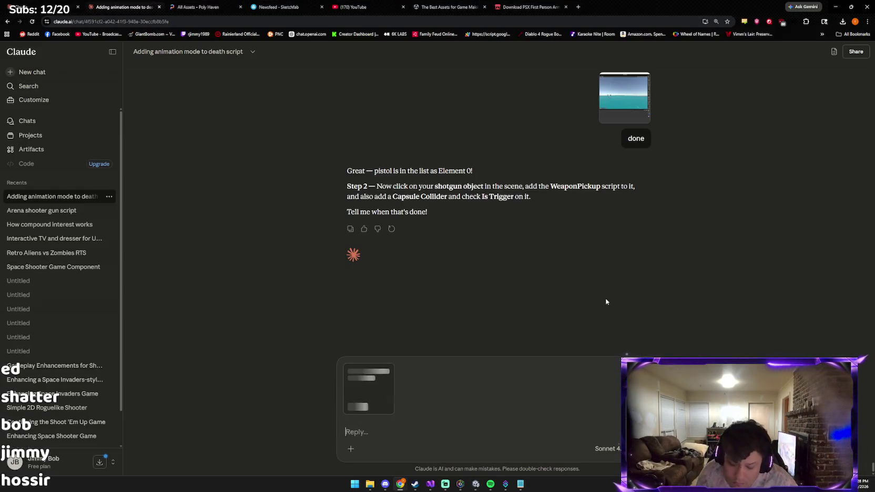
type("done")
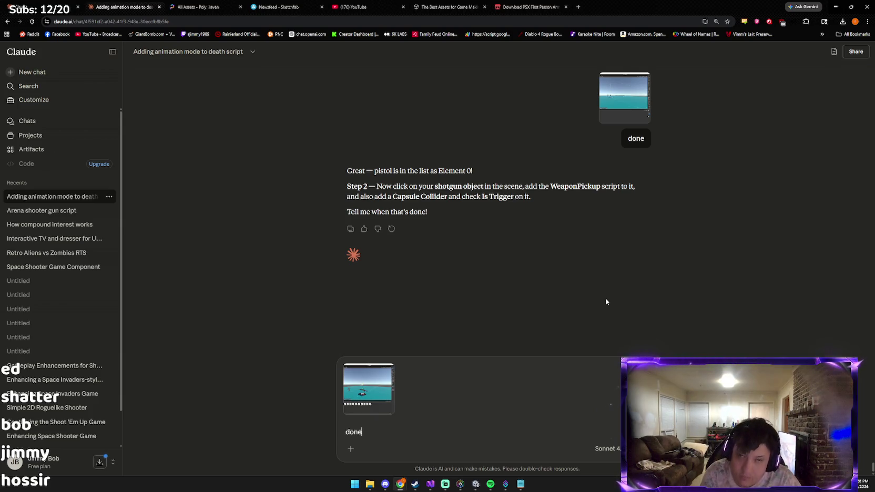
key("Return")
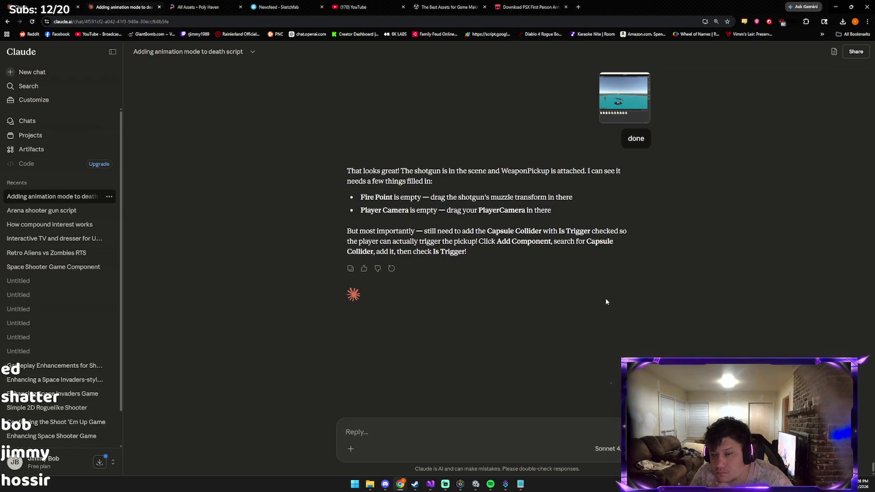
key("alt+Tab")
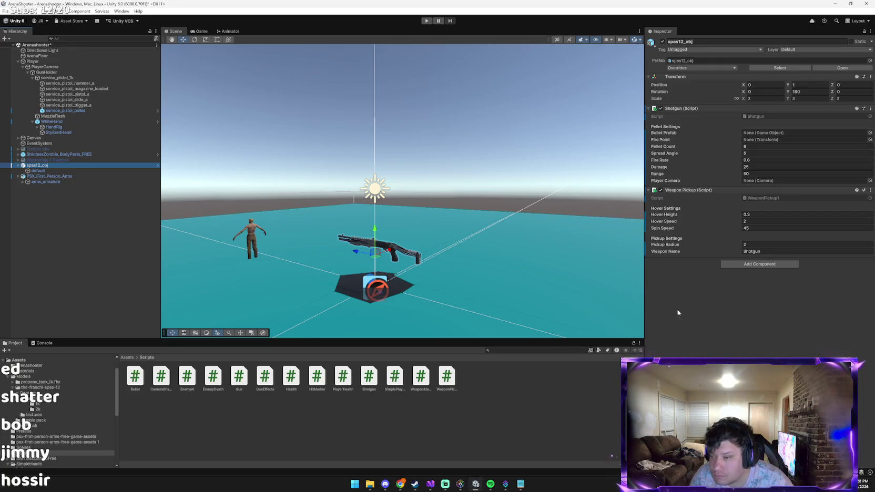
Give the spas12_obj shotgun a Capsule Collider with Is Trigger enabled.
left_click(765, 263)
type("capus")
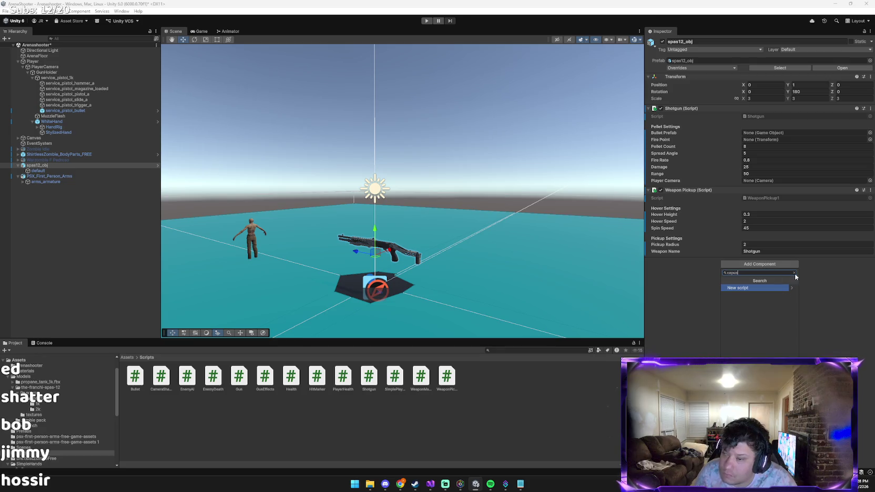
key("BackSpace")
key("BackSpace")
key("BackSpace")
type("p")
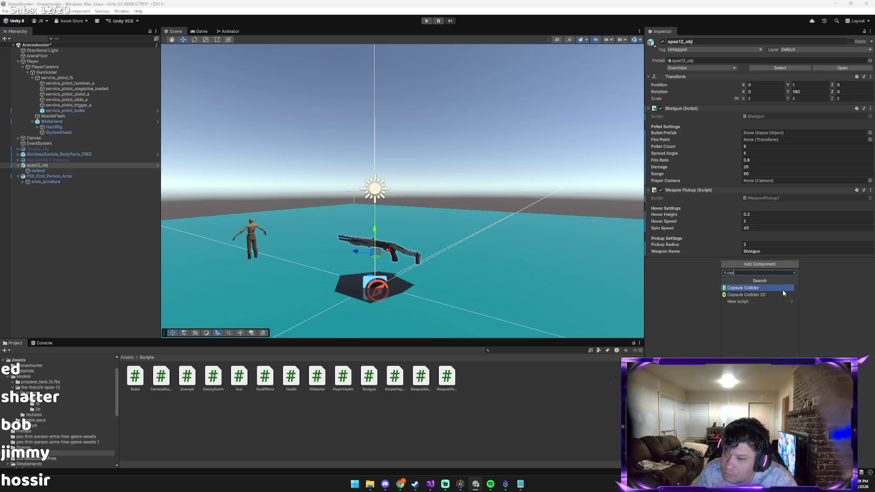
left_click(782, 289)
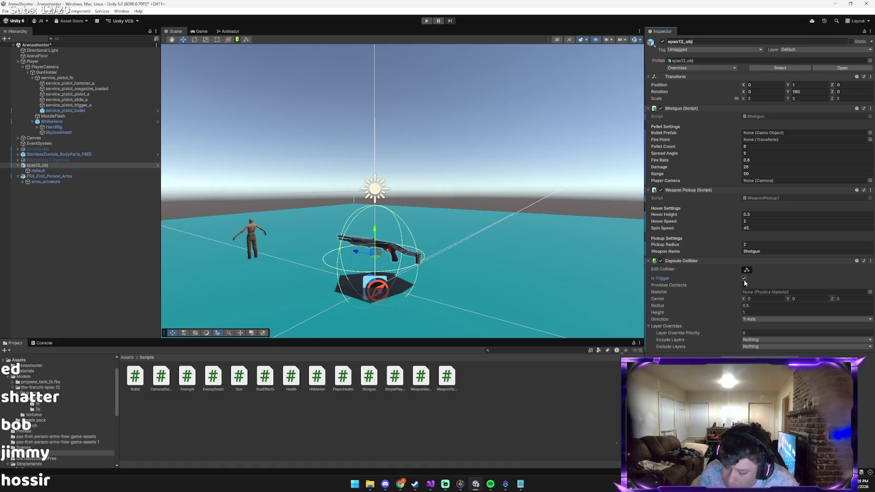
key("alt+Tab")
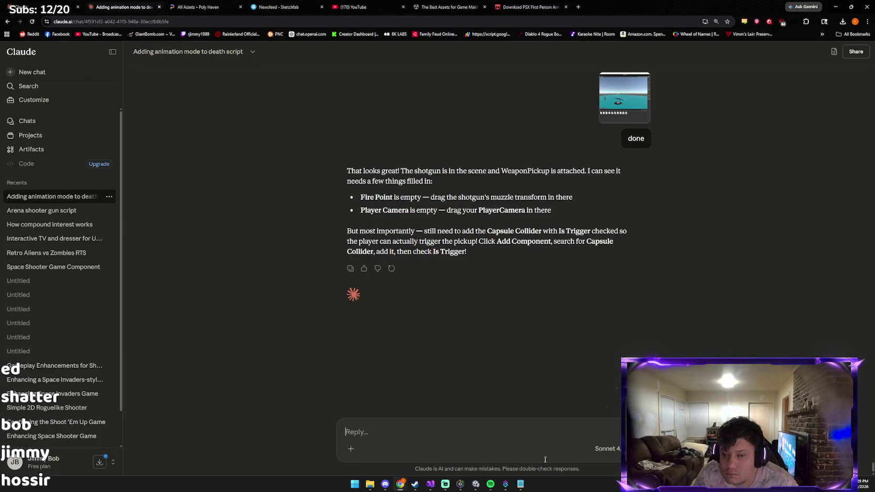
Send 'done' to Claude with the collider-setup screenshot.
key("ctrl+v")
type("done")
key("Return")
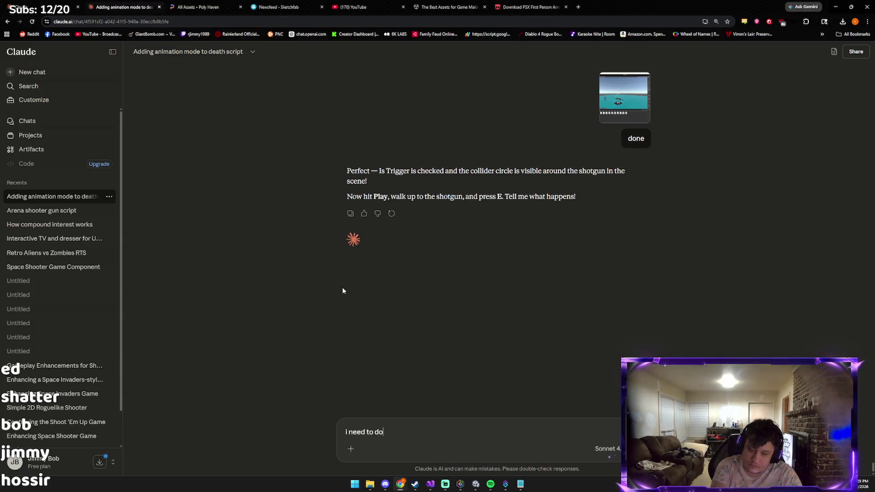
Scroll back through Claude's earlier messages, then bring Unity to the front.
type("the")
key("BackSpace")
key("BackSpace")
key("BackSpace")
scroll(598, 324, "up", 5)
scroll(599, 324, "up", 5)
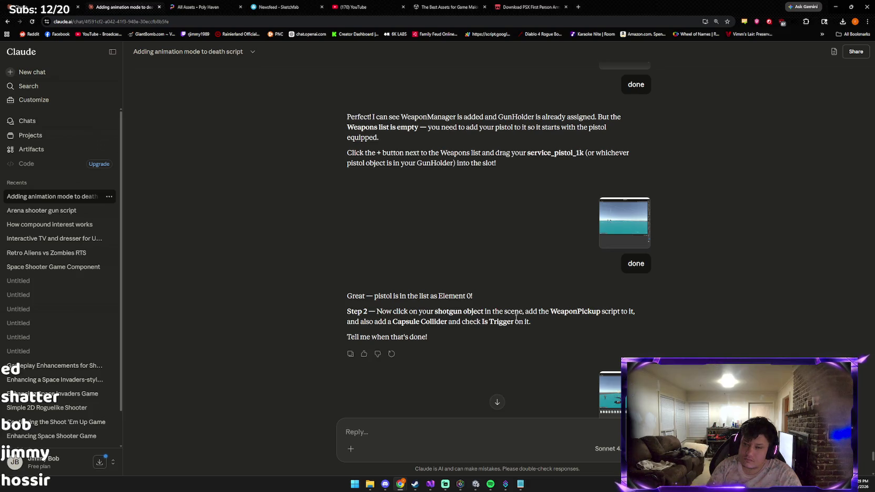
scroll(514, 331, "up", 3)
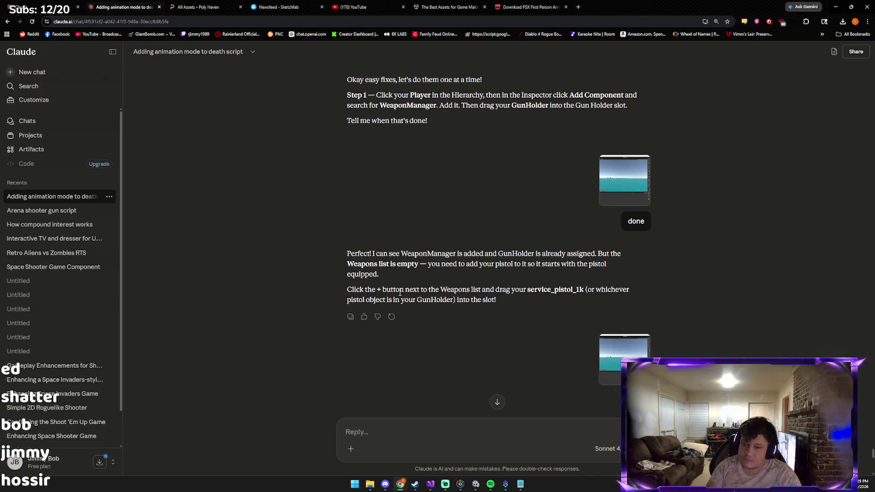
left_click(476, 484)
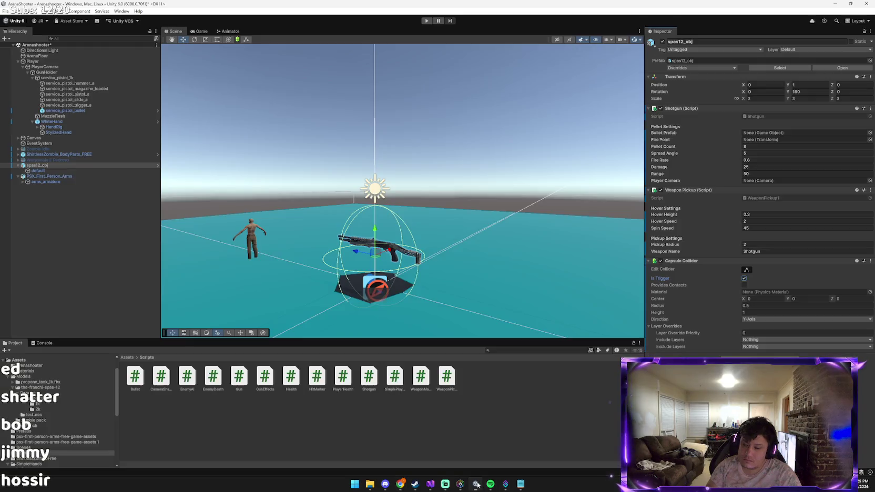
Start Play mode, fire the pistol and walk onto the shotgun pickup.
left_click(425, 21)
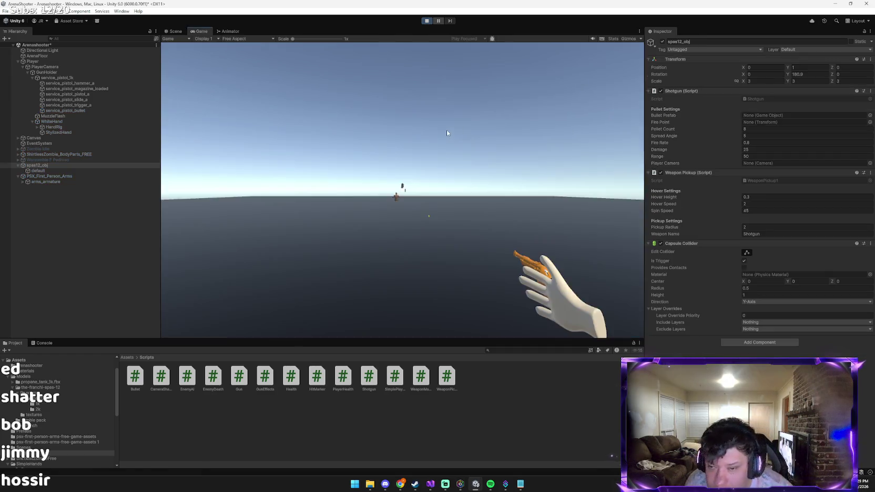
left_click(402, 190)
left_click(402, 190)
key("w")
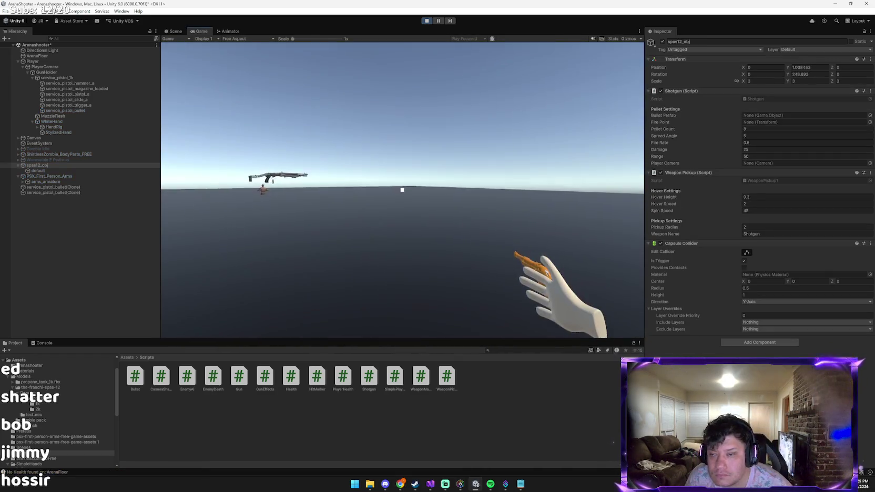
key("w")
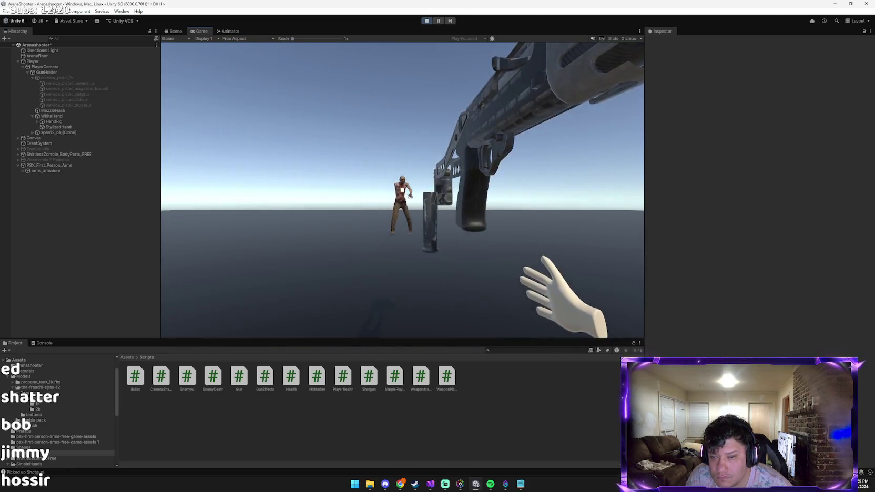
left_click(403, 190)
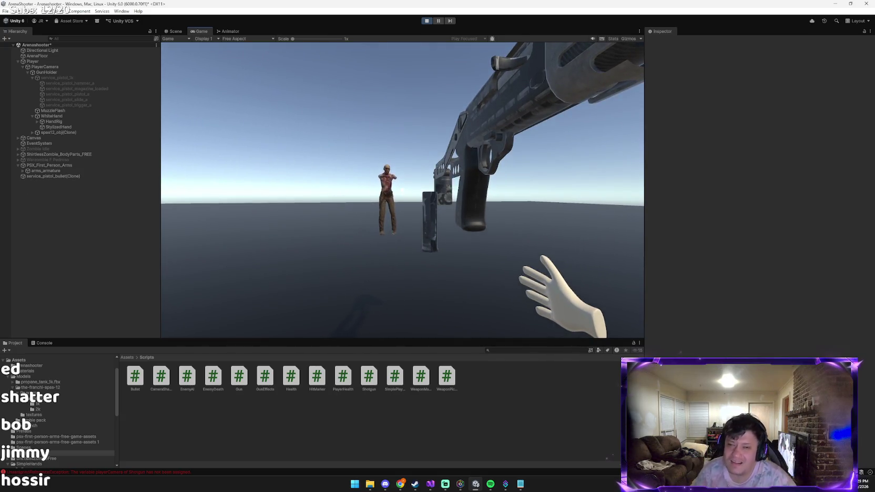
left_click(402, 190)
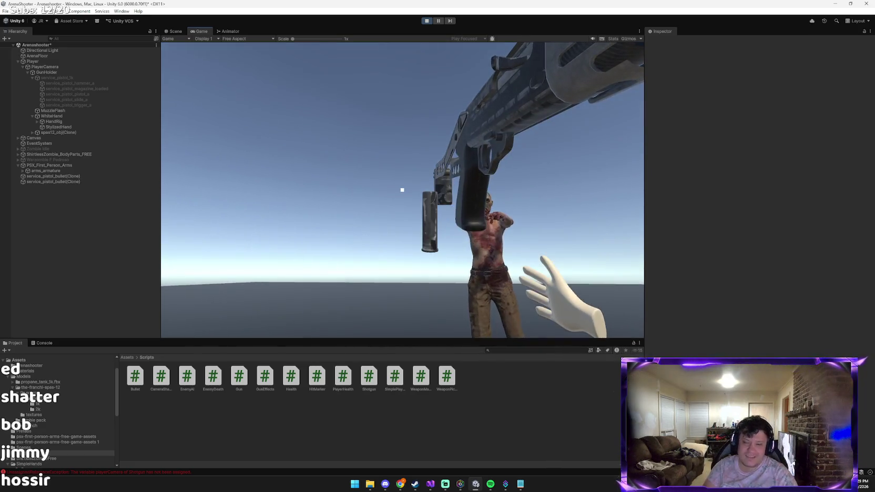
left_click(403, 189)
left_click(402, 189)
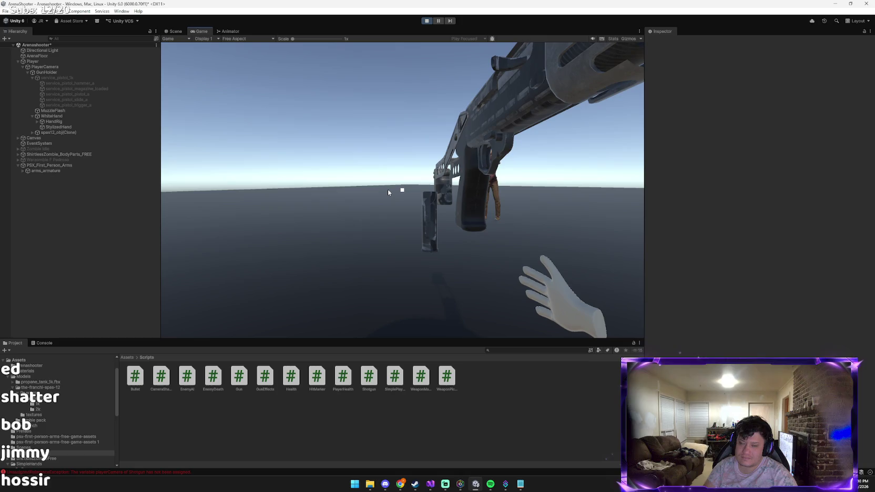
Shoot the approaching zombie for 25 damage, back away and stop the test run.
left_click(393, 189)
left_click(402, 189)
left_click(402, 189)
left_click(401, 189)
left_click(401, 190)
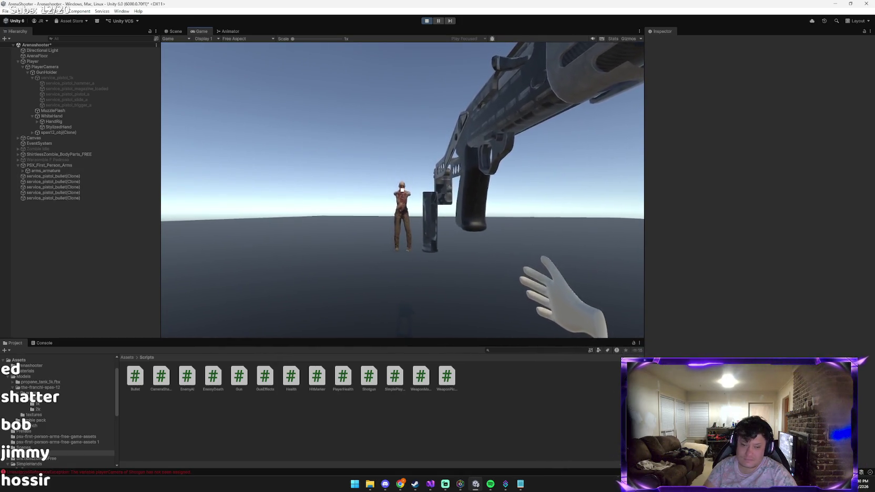
left_click(402, 190)
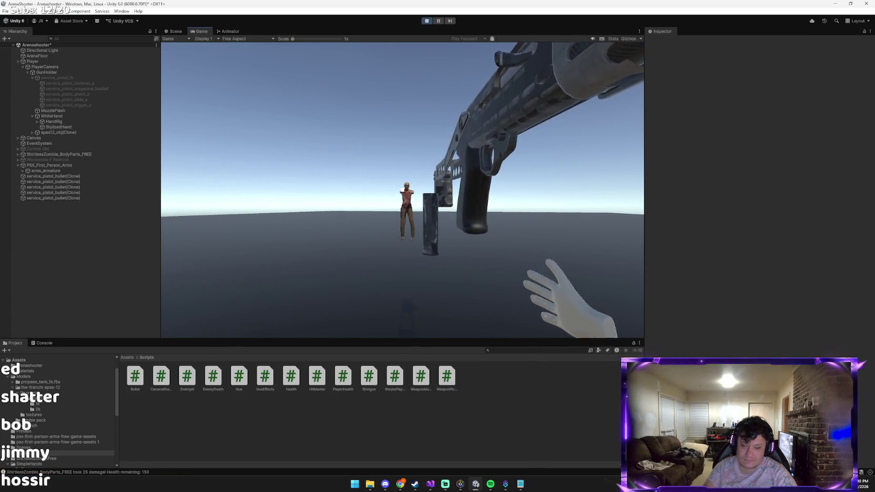
left_click(403, 190)
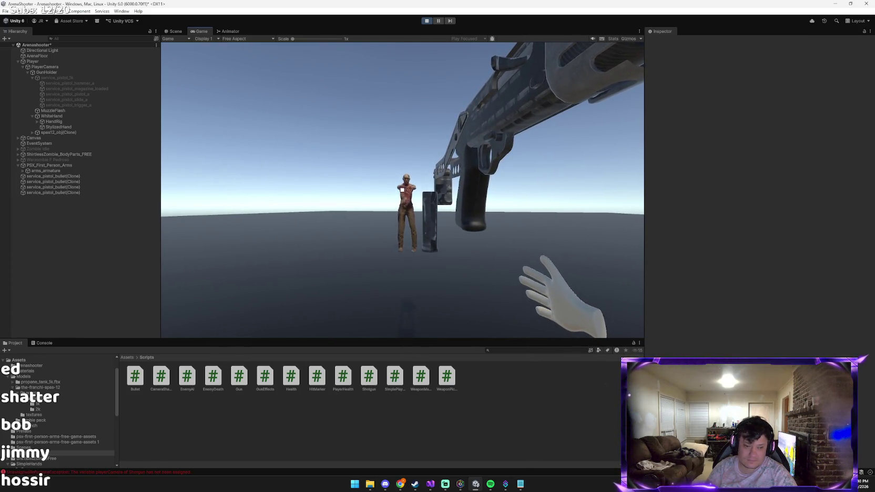
key("s")
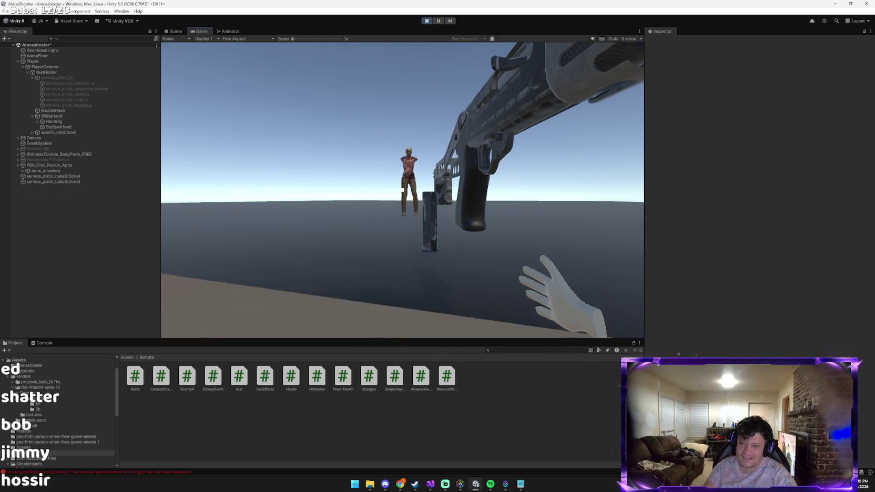
key("Escape")
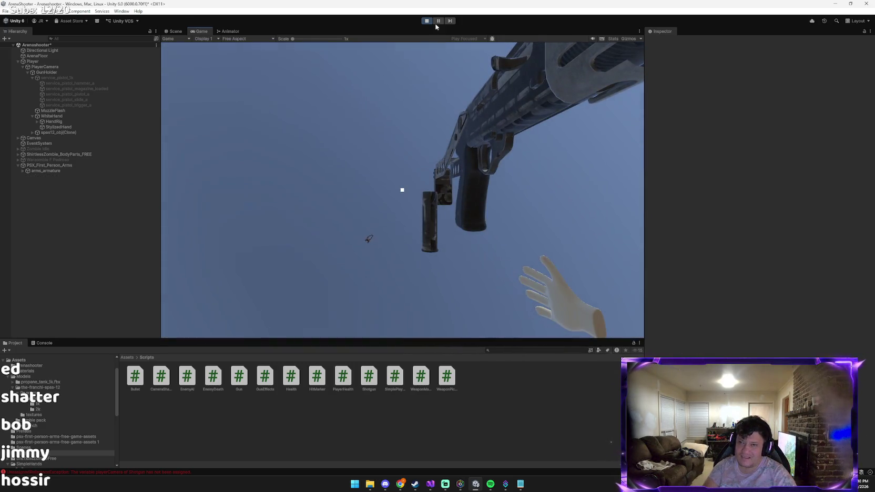
left_click(427, 20)
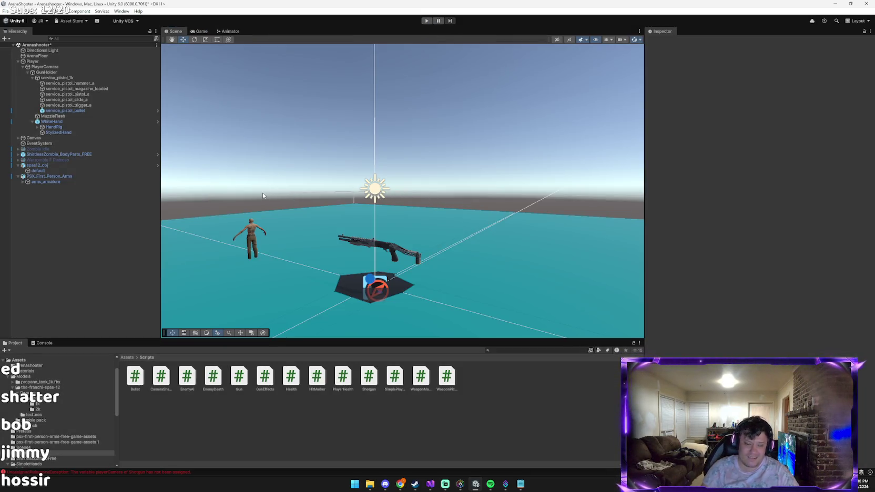
Tell Claude the shotgun was picked up but faces backwards, attaching the gameplay screenshot.
key("alt+Tab")
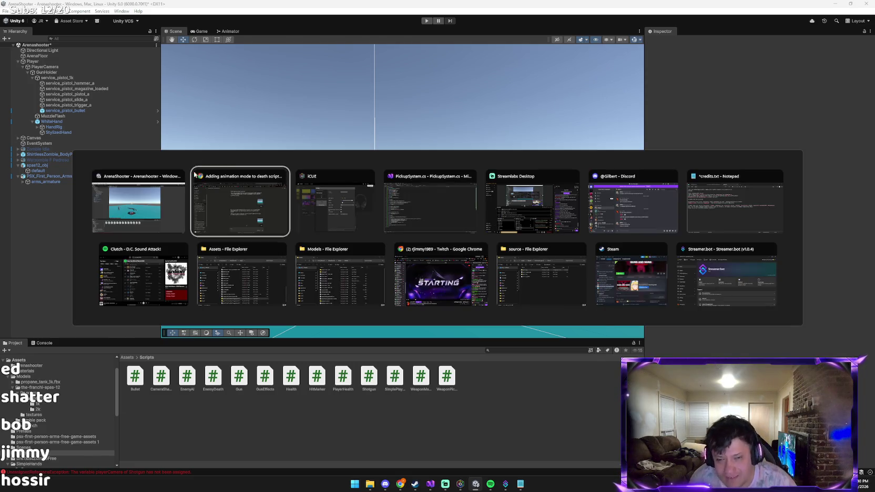
key("ctrl+v")
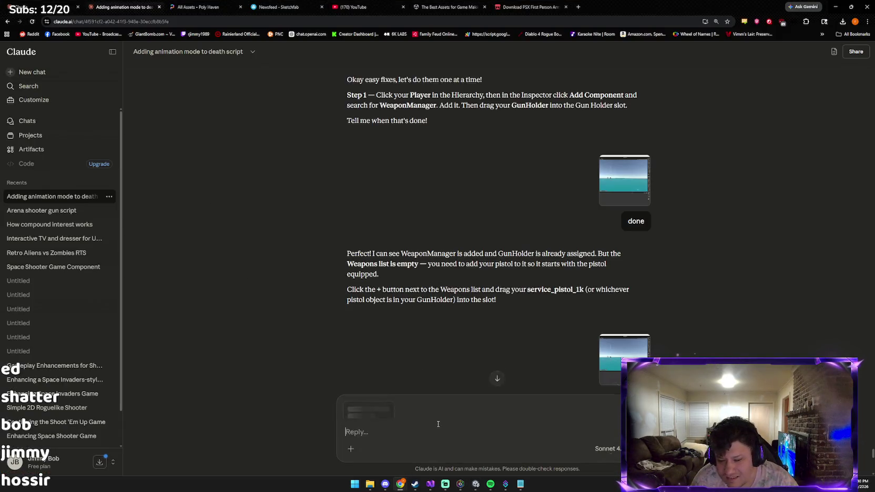
type("WE PICKED U")
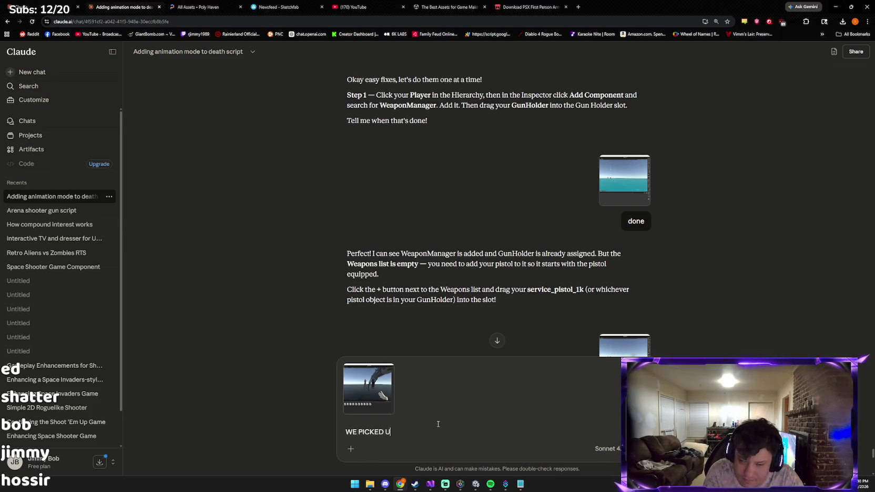
key("BackSpace")
type("IT UP")
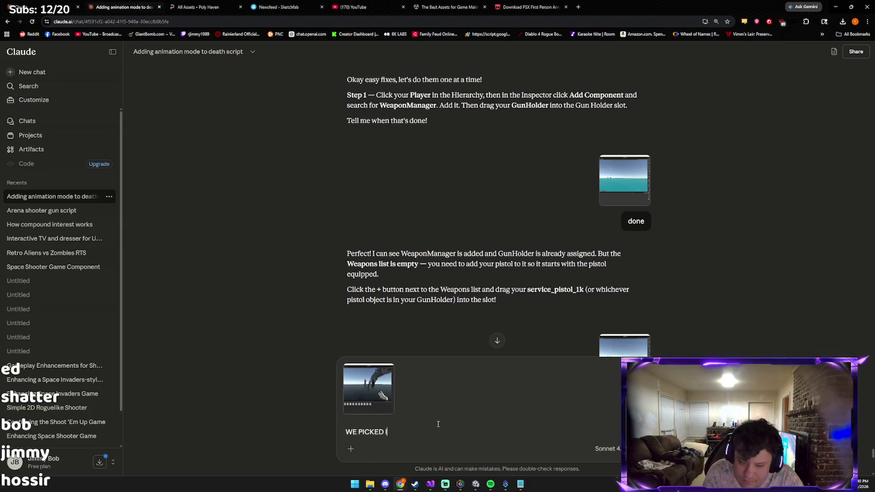
type("PPPPPPPPPPPPP THE GUN IS BACKWARDS THOUGH!")
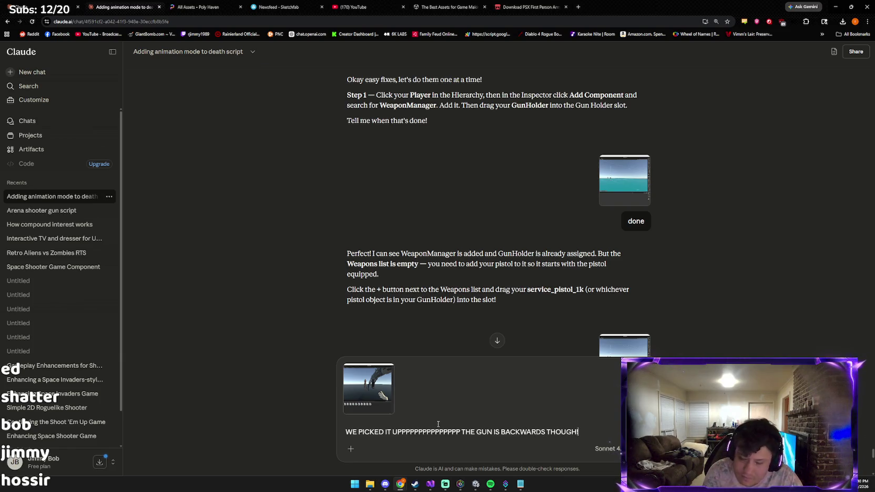
key("Return")
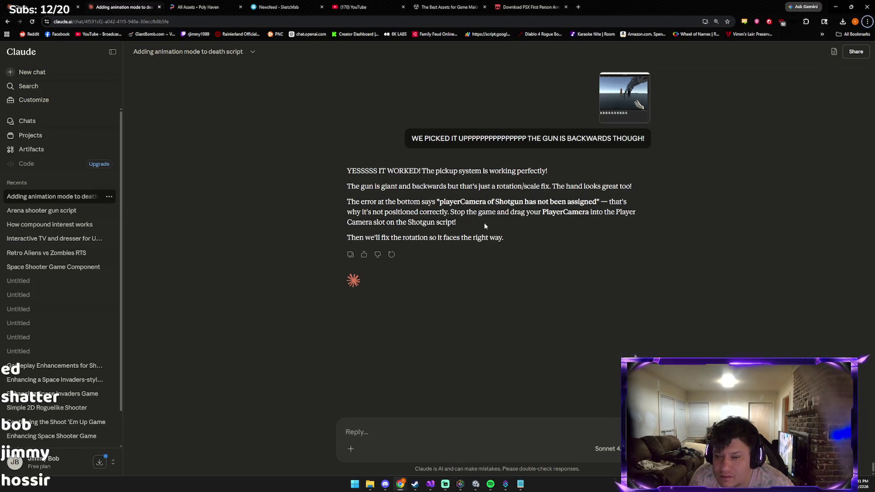
key("alt+Tab")
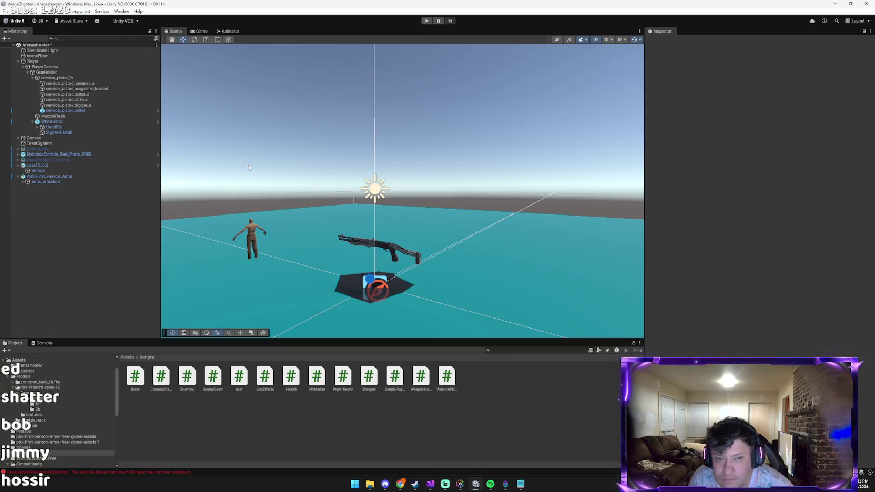
Inspect the zombie's and then the Player object's components in the Inspector.
left_click(131, 155)
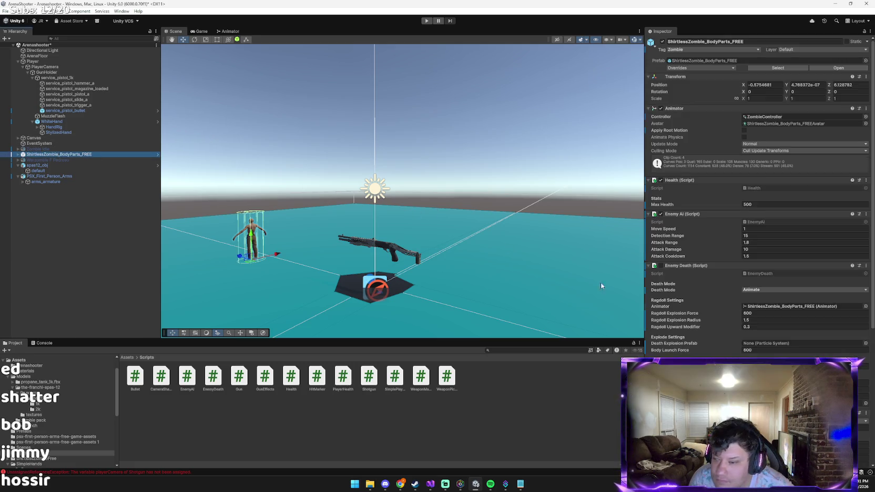
scroll(709, 293, "down", 10)
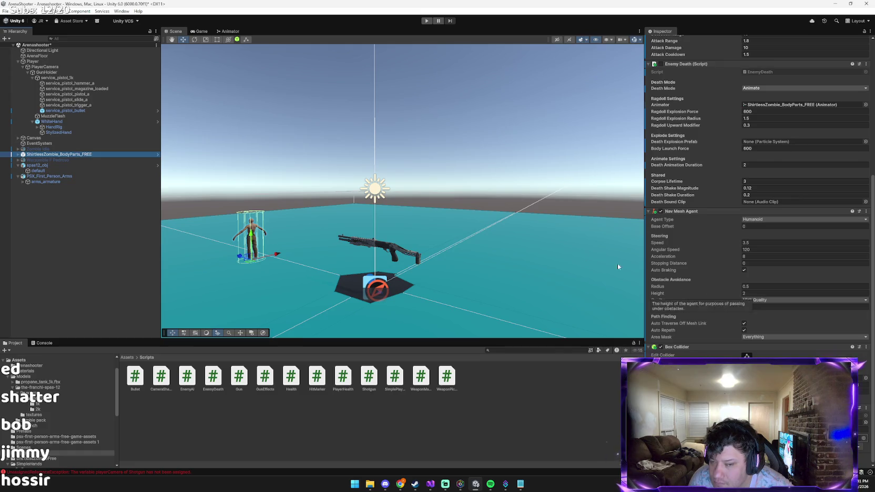
left_click(53, 67)
left_click(33, 62)
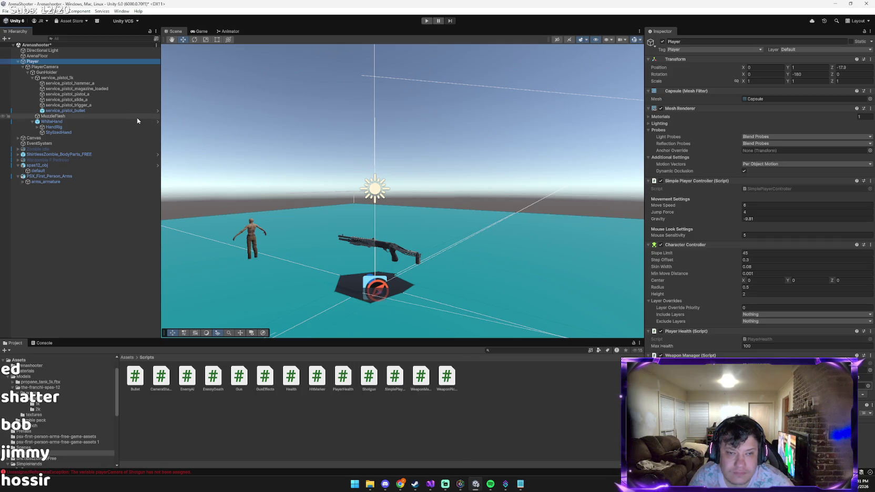
Start Play mode, walk onto the shotgun to pick it up and fire the pistol.
left_click(430, 21)
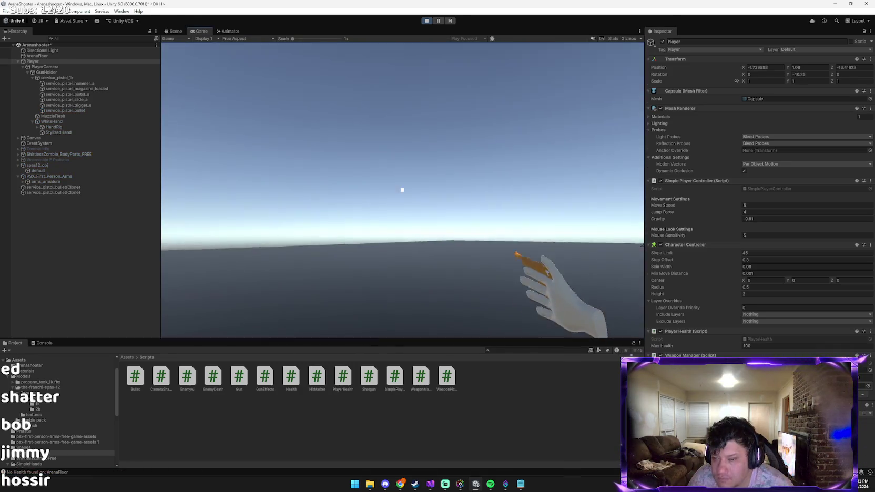
key("a")
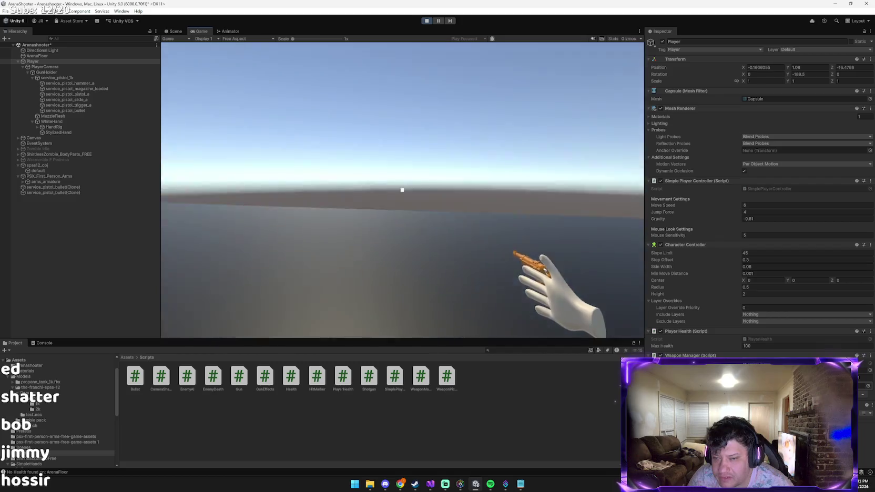
key("w")
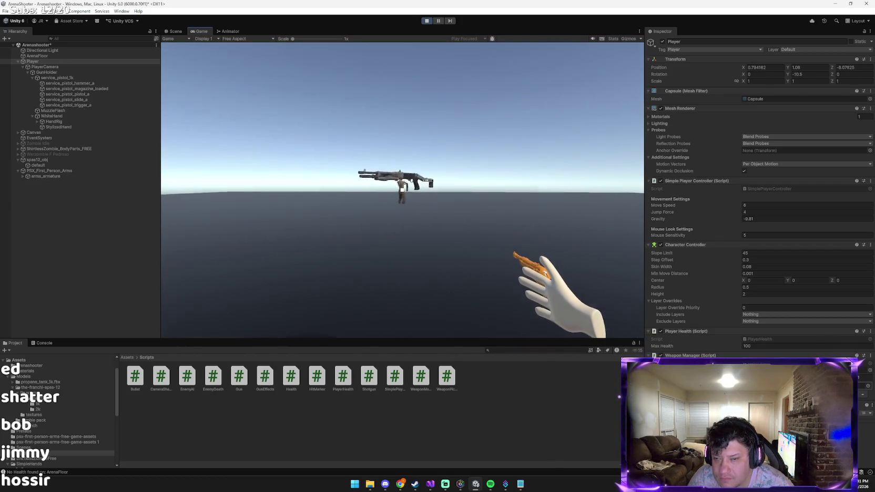
key("w")
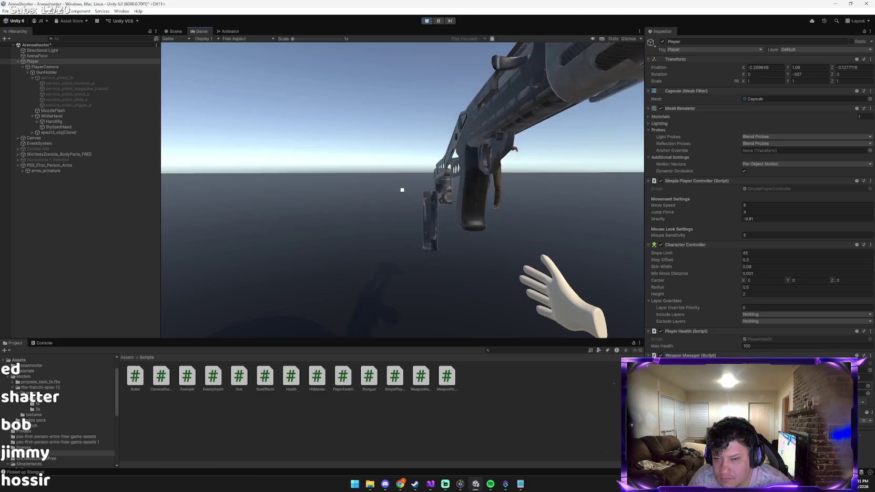
key("1")
key("s")
left_click(402, 190)
left_click(402, 190)
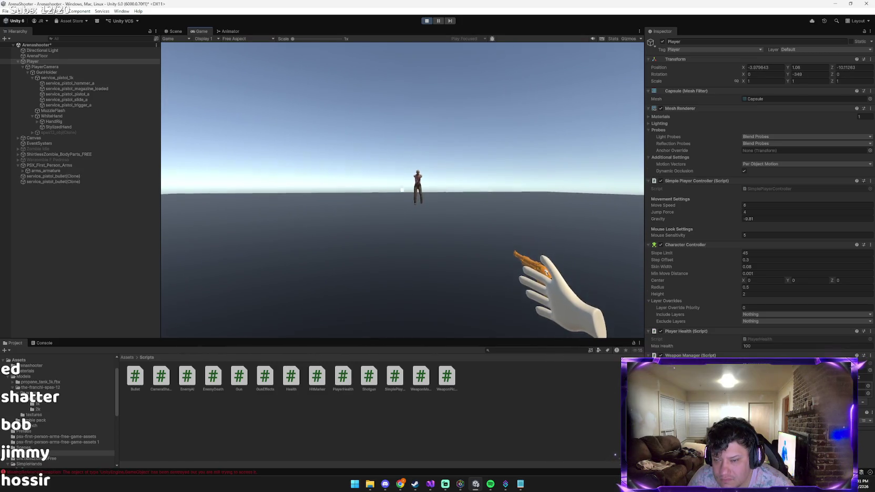
Swap between shotgun and pistol with keys 1 and 2 while moving, then stop Play.
key("2")
key("d")
key("1")
key("2")
key("d")
key("1")
key("2")
key("w")
key("d")
key("1")
key("2")
key("1")
key("2")
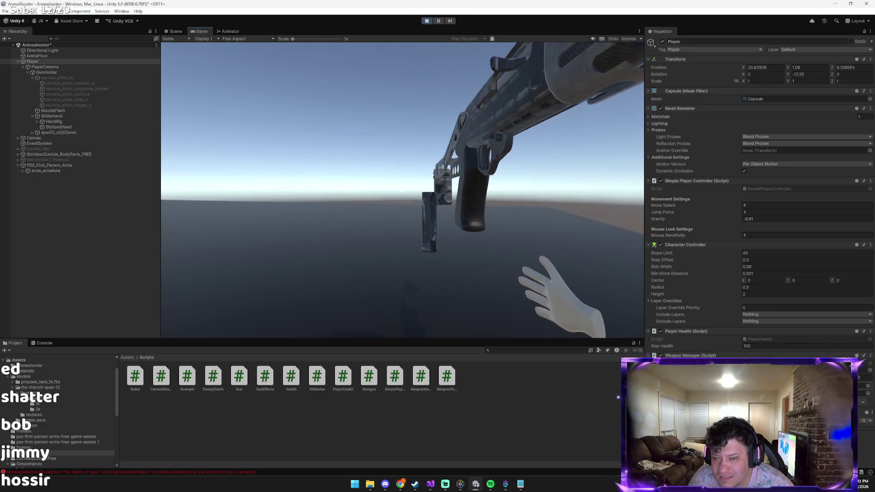
key("1")
key("w")
key("2")
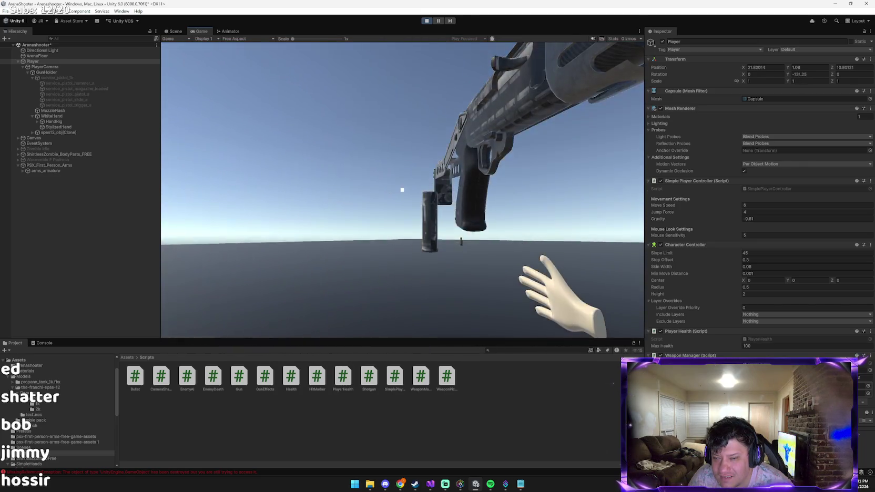
key("w")
left_click(402, 190)
key("1")
key("w")
key("1")
key("w")
key("2")
key("1")
key("w")
key("2")
key("1")
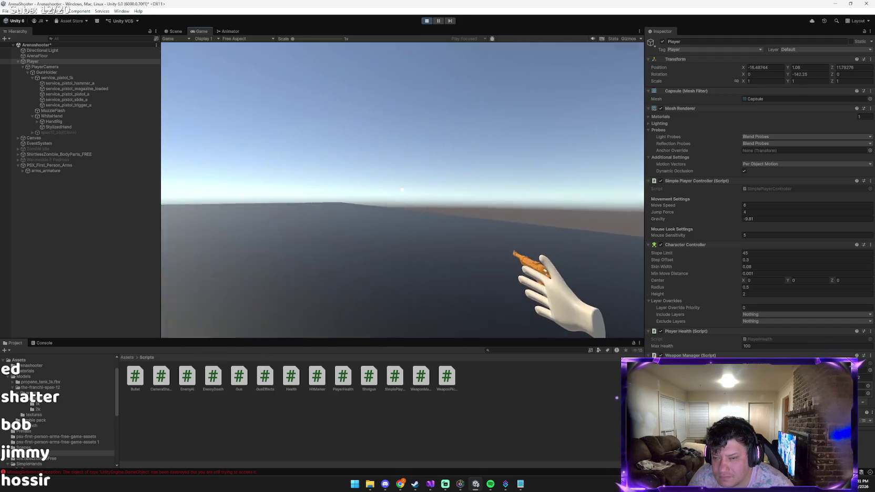
key("w")
key("2")
key("1")
key("w")
key("1")
key("w")
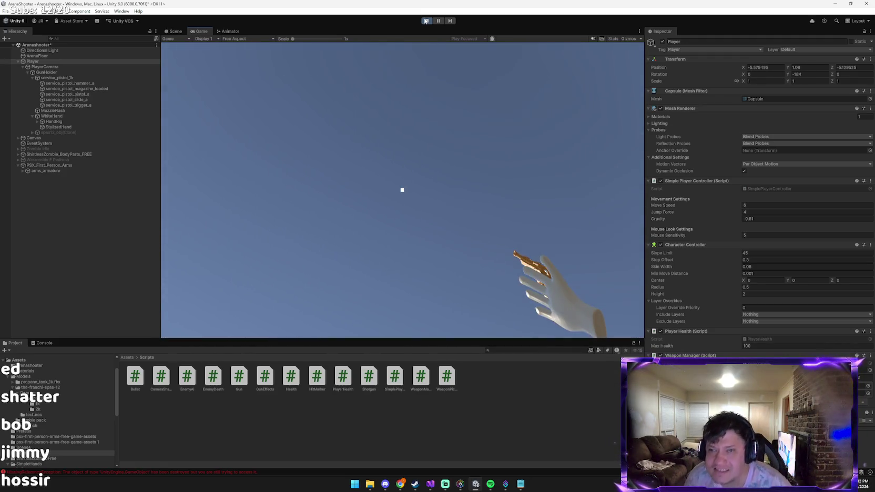
left_click(426, 21)
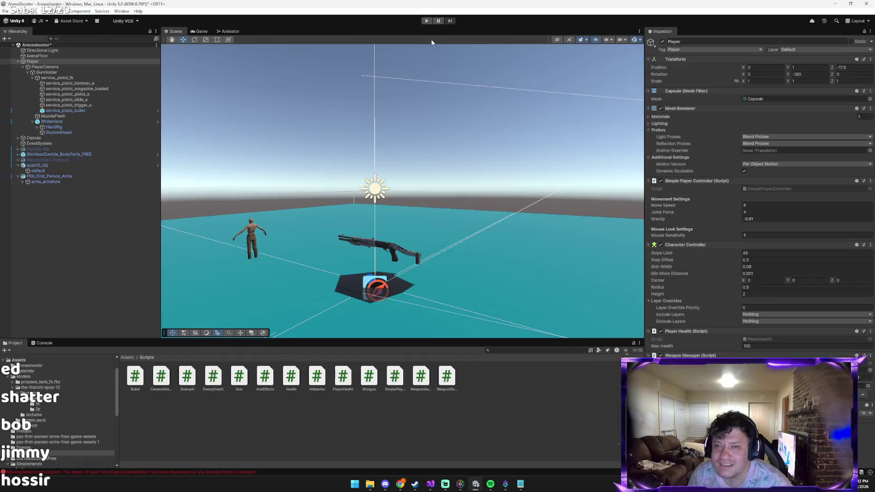
Send Claude the excited message 'OMGGG… I CAN SWAP WEAPONS TOOO'.
key("alt+Tab")
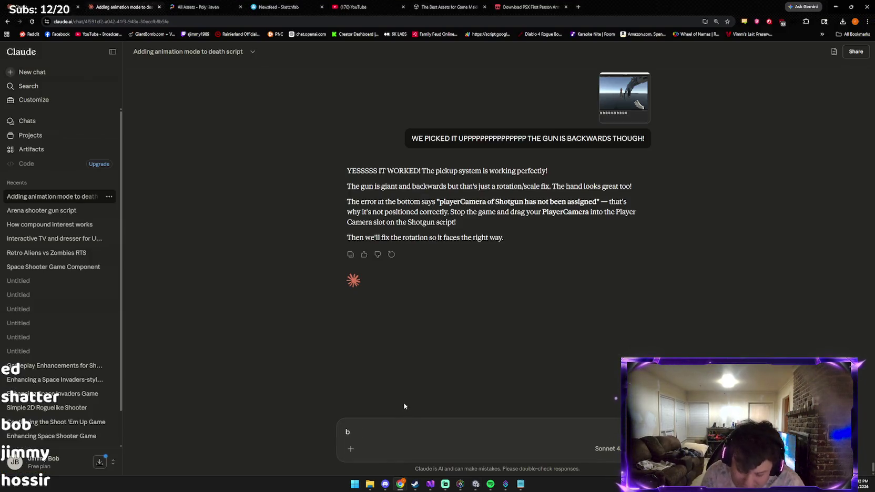
type("OMGH")
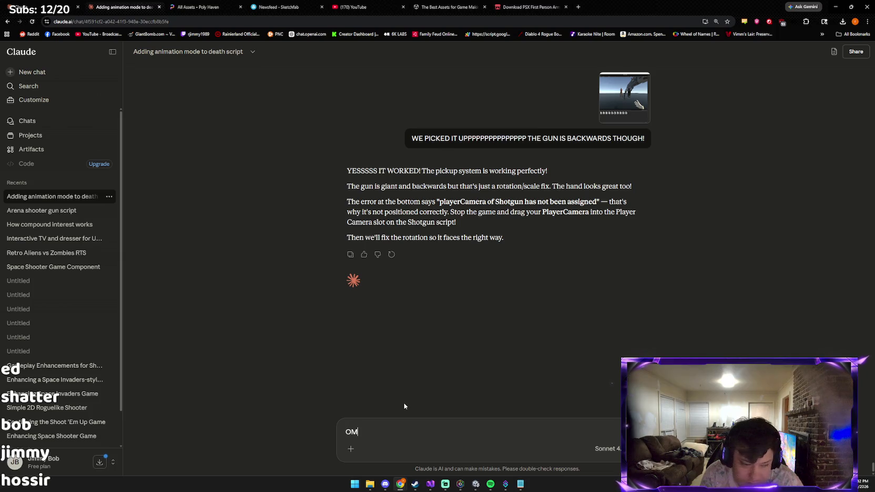
key("BackSpace")
type("GGGGGGGGGGGGGGGGG I")
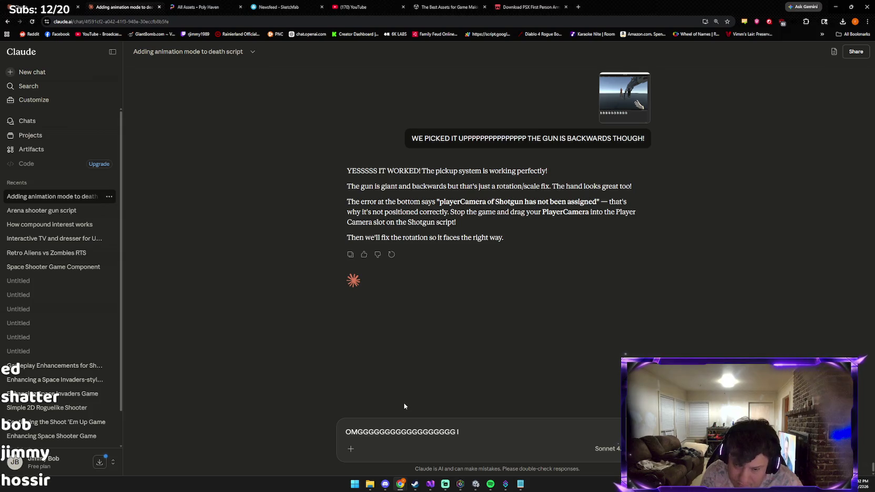
type(" CAN SWAP W")
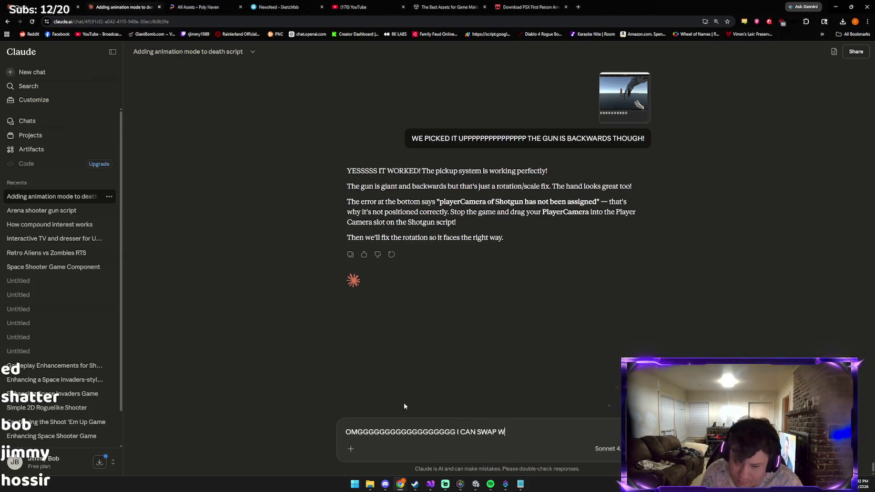
type("EAPONS TOOOOOOO")
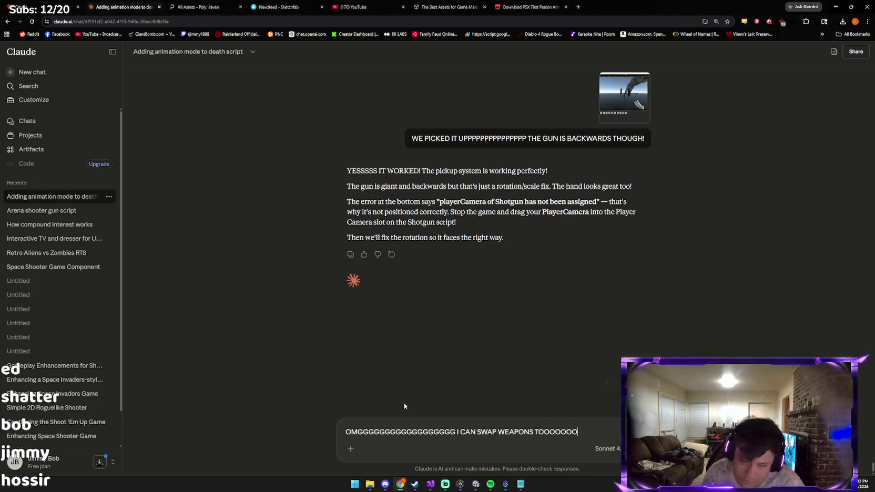
key("Return")
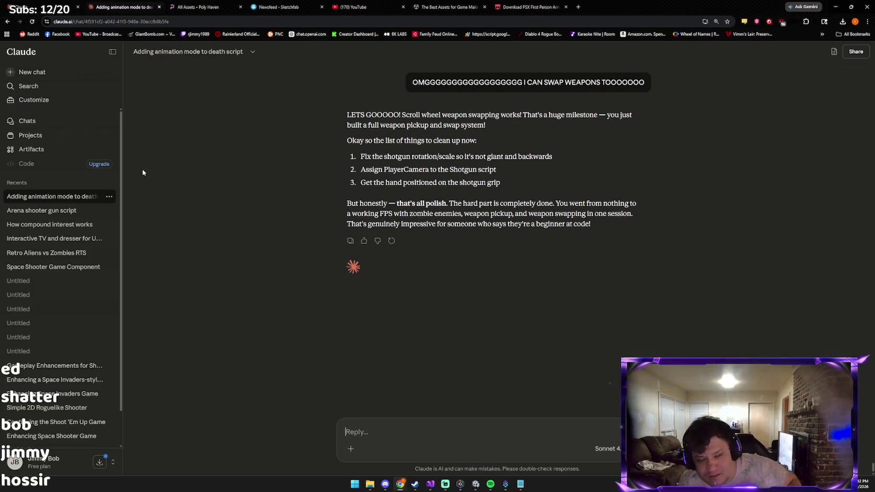
key("alt+Tab")
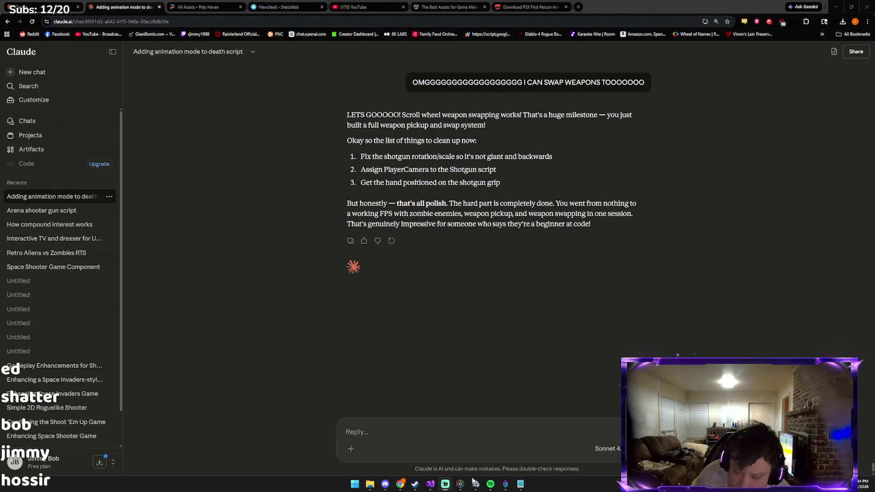
Bring the Spotify window playing Metalingus in front of the chat.
left_click(491, 484)
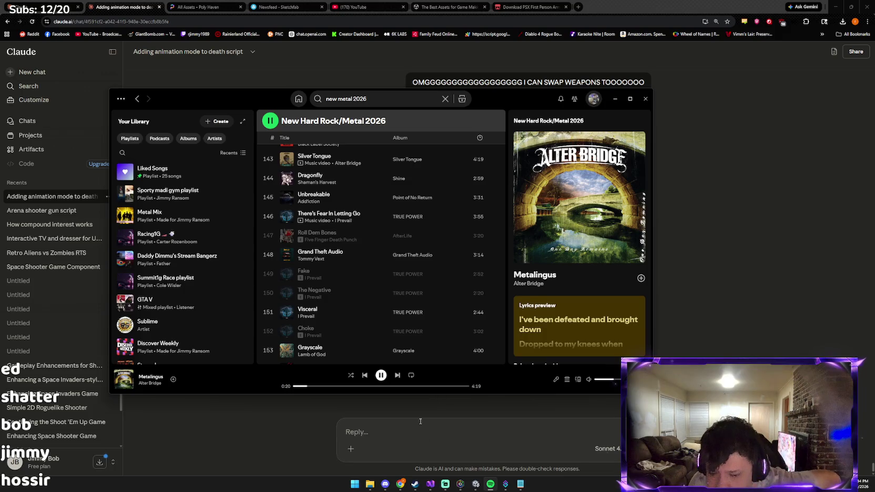
Scroll the Spotify lyrics panel, then return to the Claude chat.
scroll(559, 313, "down", 3)
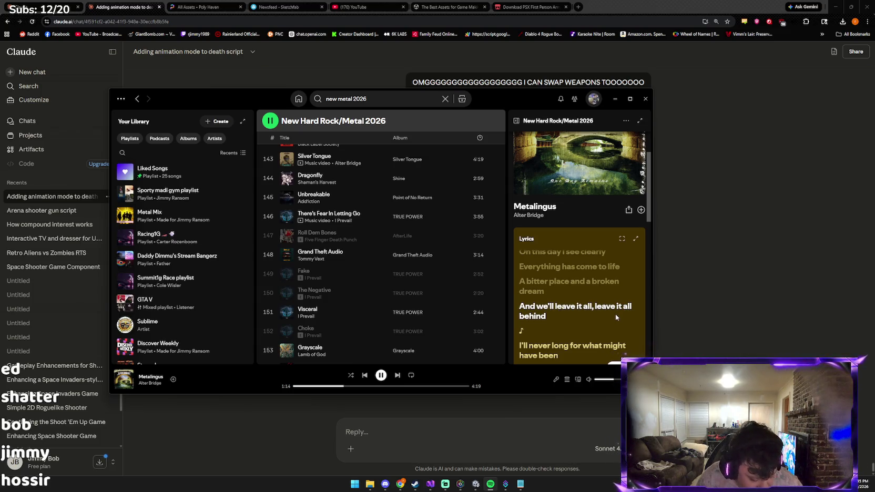
left_click(737, 298)
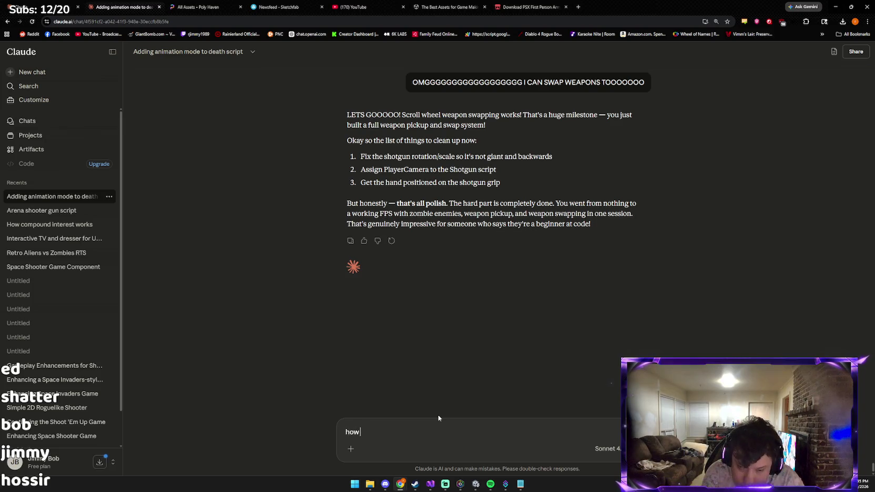
Ask Claude how to make the picked-up shotgun face forward instead of backwards.
type("ate it to where i pi")
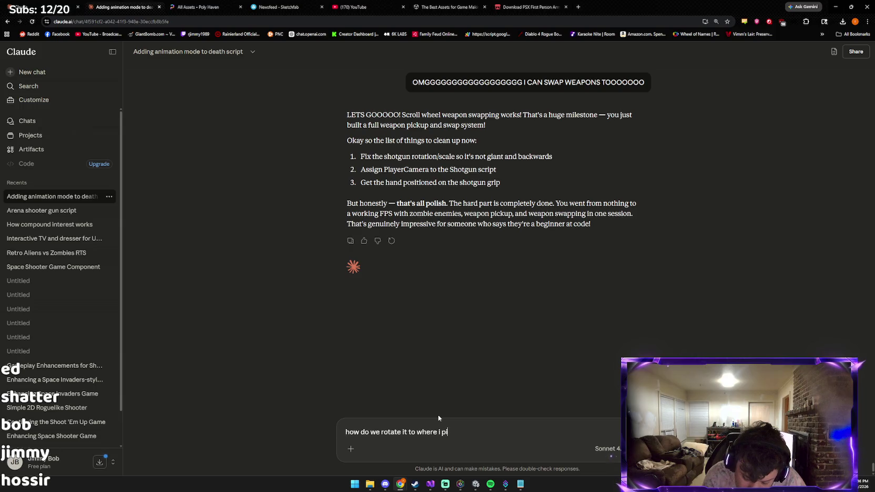
type("ck it up forward NEXT IS BETTER PISTO OMG B")
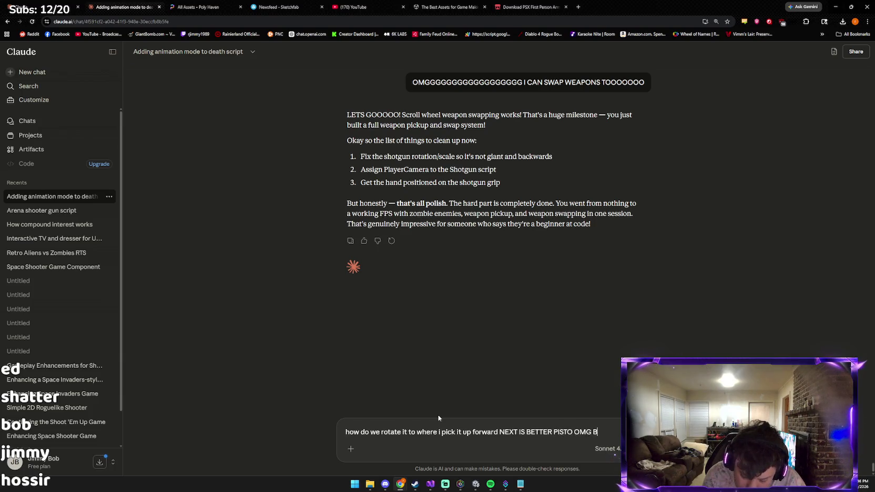
key("BackSpace")
type("DEV HIG")
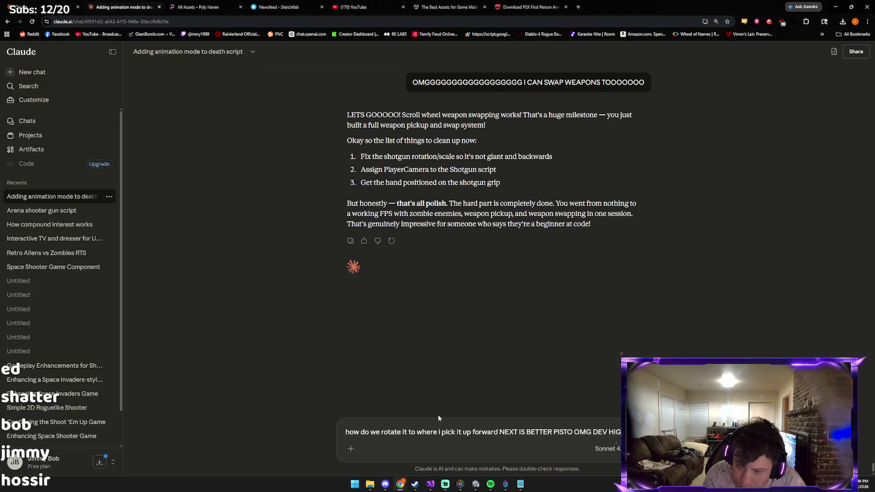
type(" BACK")
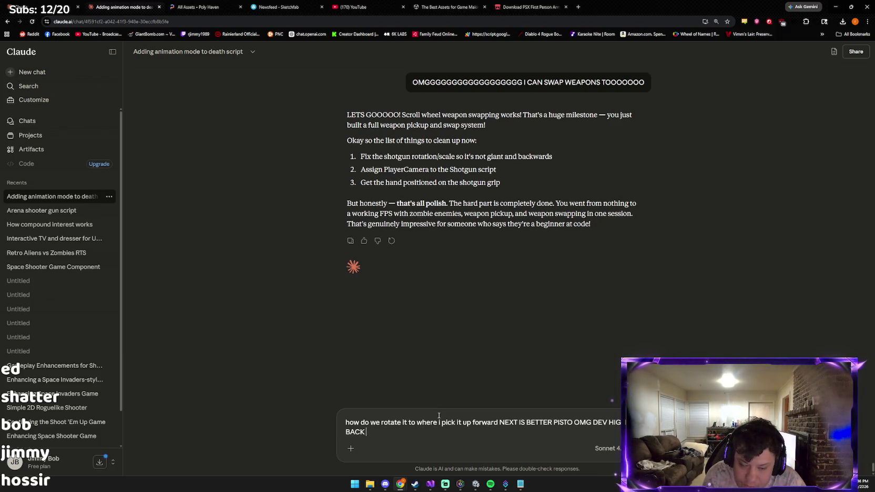
key("Return")
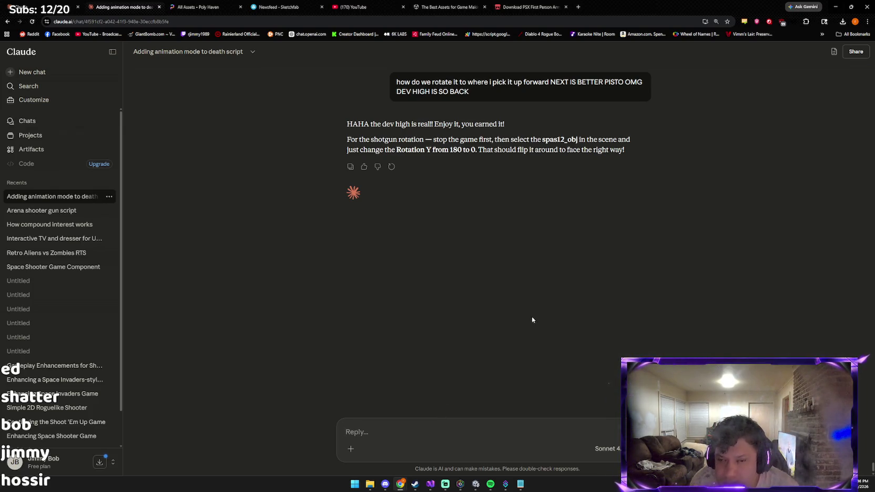
key("alt+Tab")
key("alt+Tab")
key("alt+Tab")
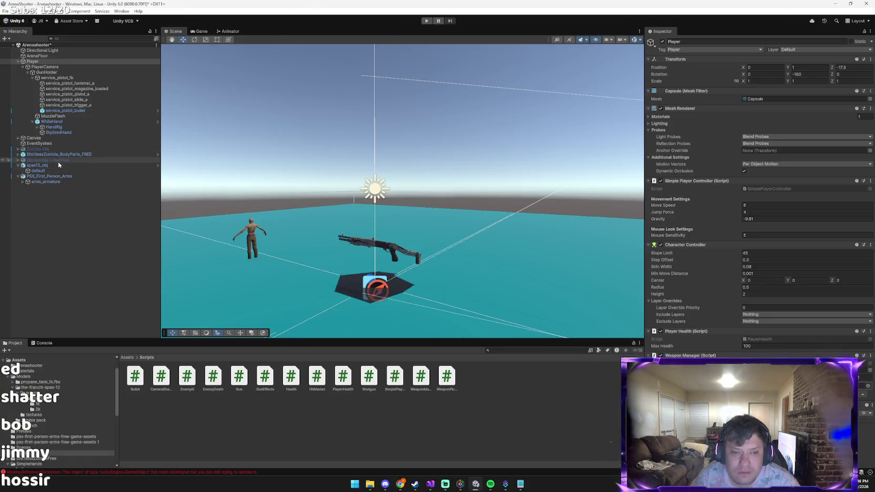
Set the spas12_obj shotgun's Rotation Y to 0 in the Inspector.
left_click(57, 163)
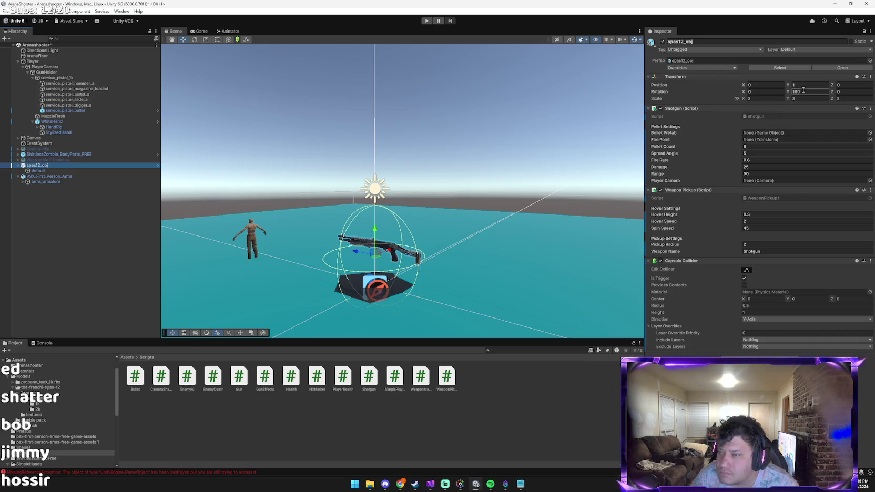
key("alt+Tab")
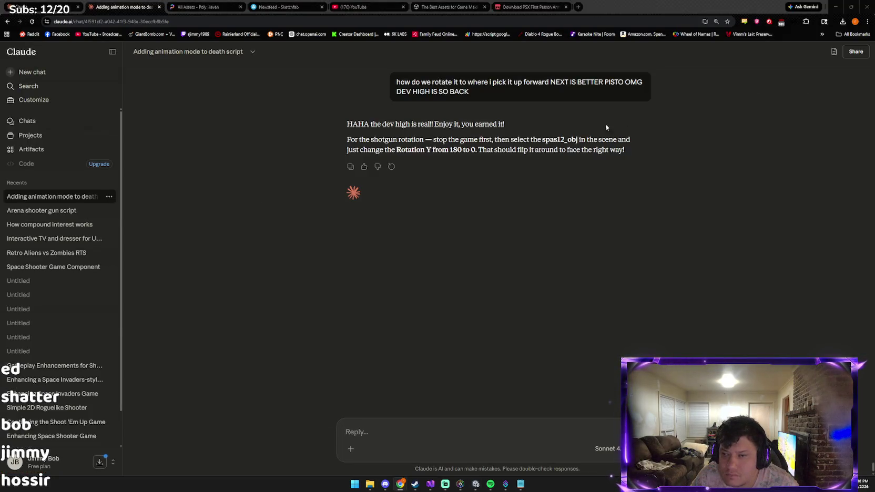
key("alt+Tab")
left_click(806, 94)
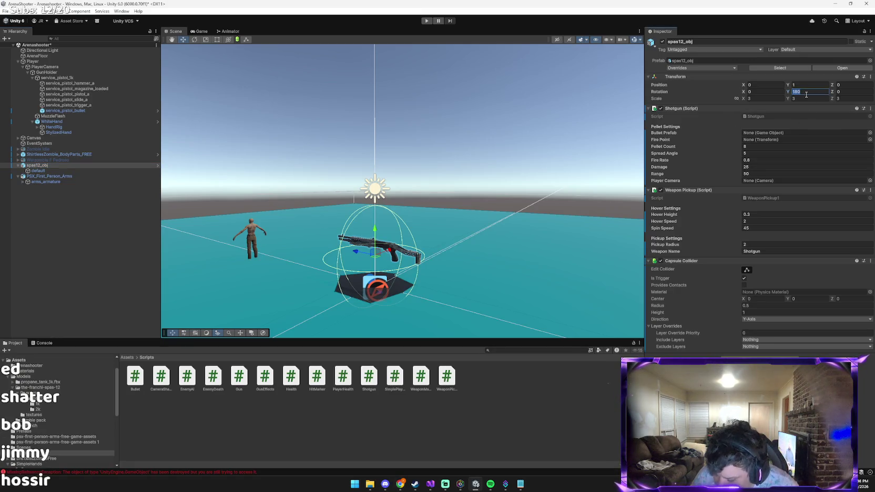
type("0")
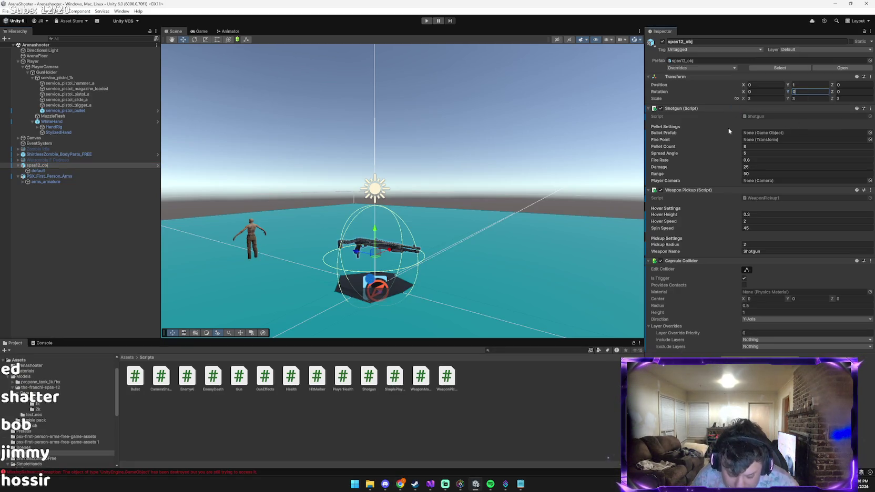
key("alt+Tab")
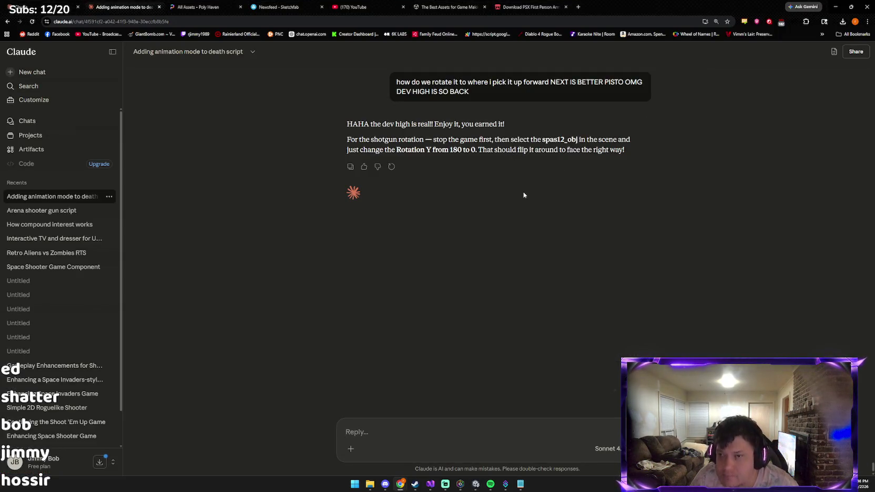
key("alt+Tab")
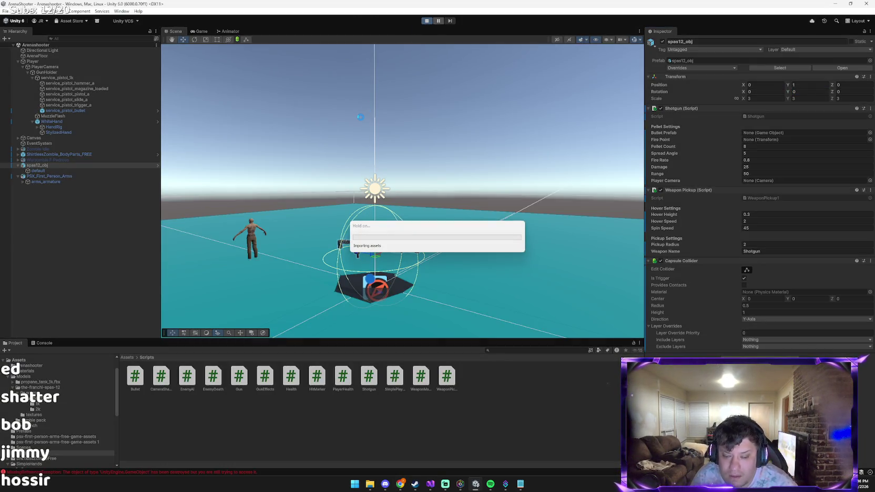
left_click(360, 117)
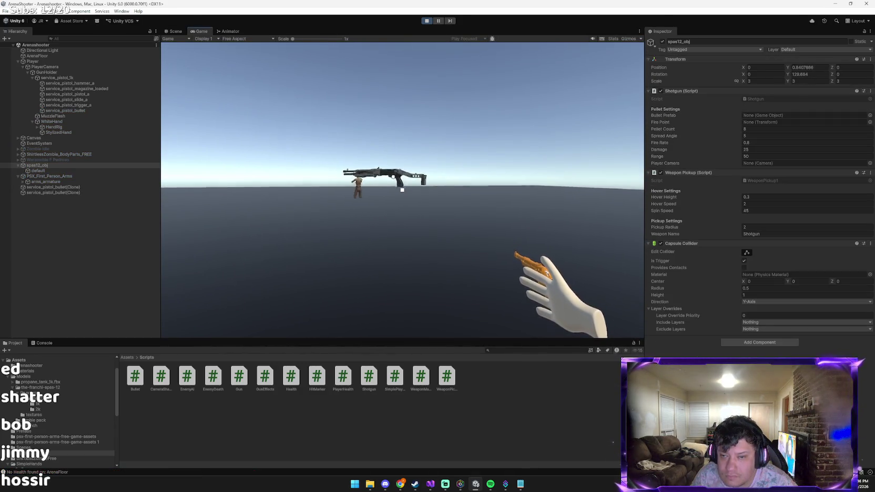
key("w")
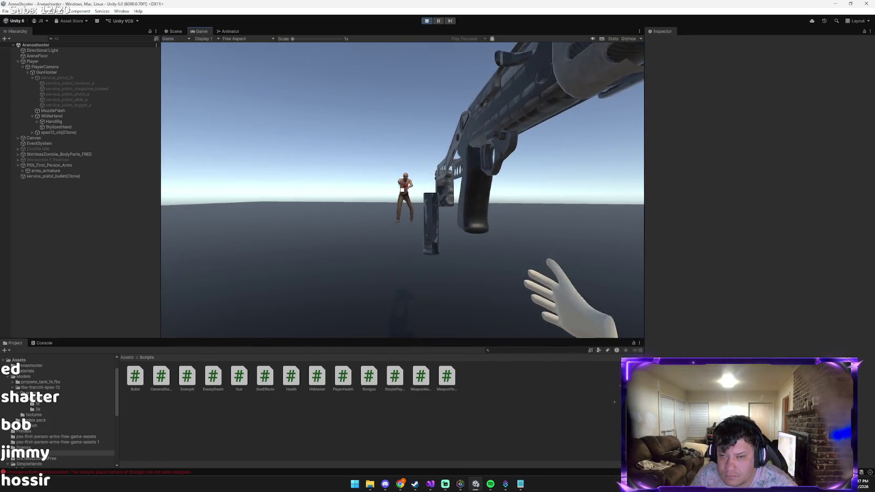
left_click(402, 190)
left_click(402, 190)
left_click(403, 190)
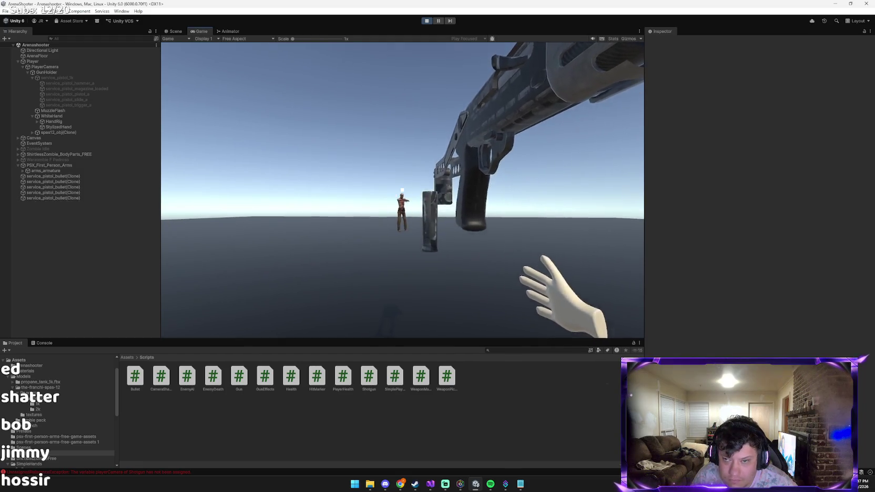
left_click(402, 190)
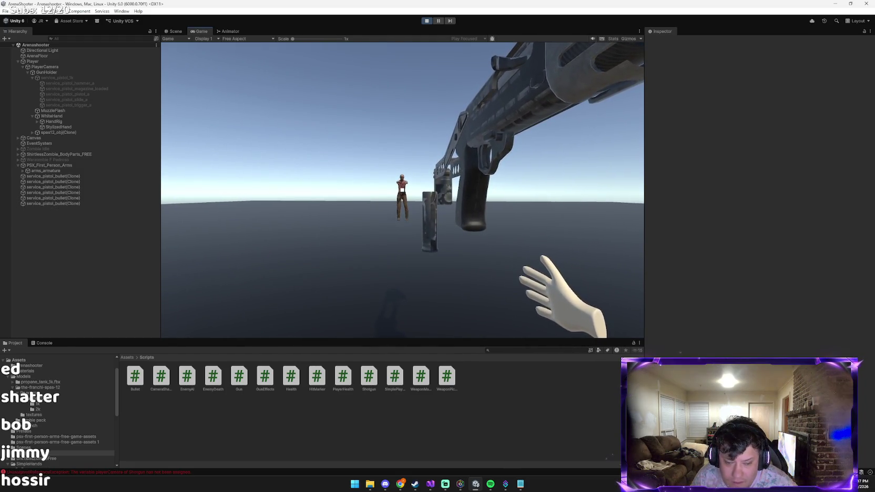
left_click(402, 190)
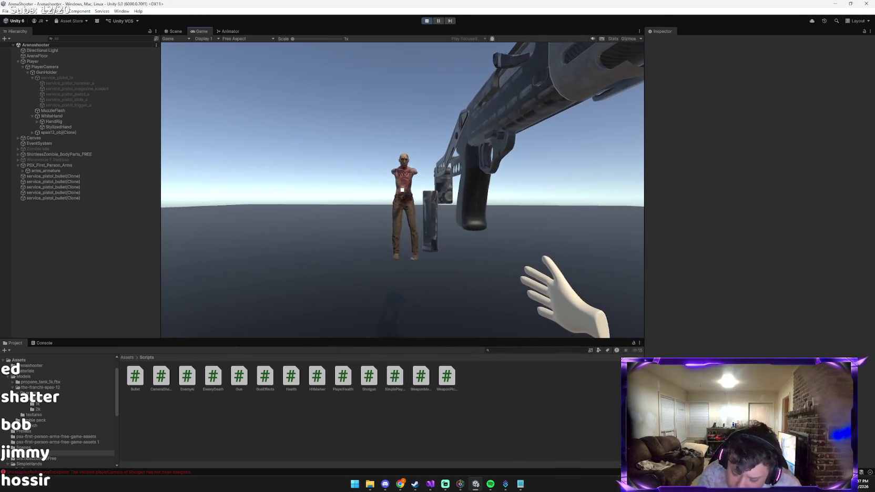
key("Escape")
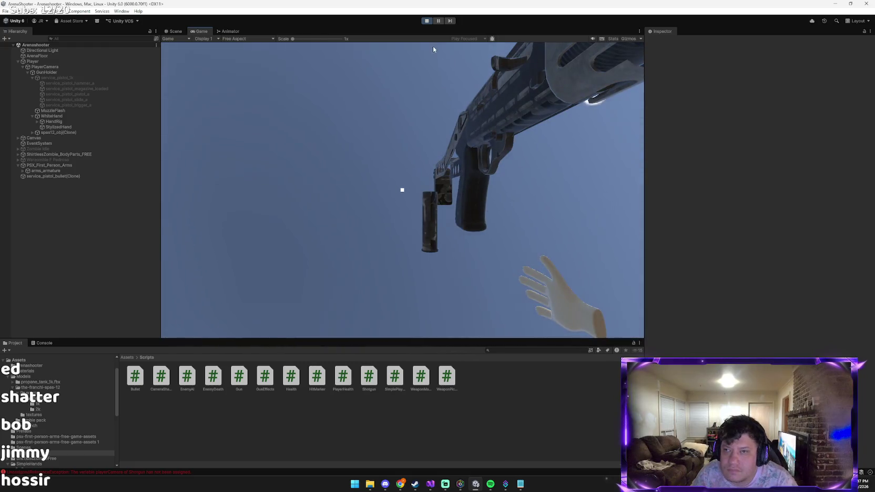
left_click(427, 20)
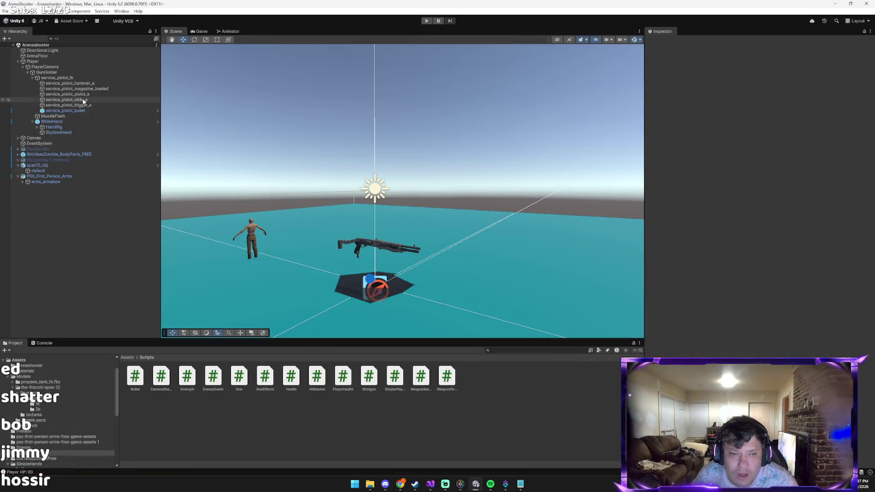
left_click(49, 167)
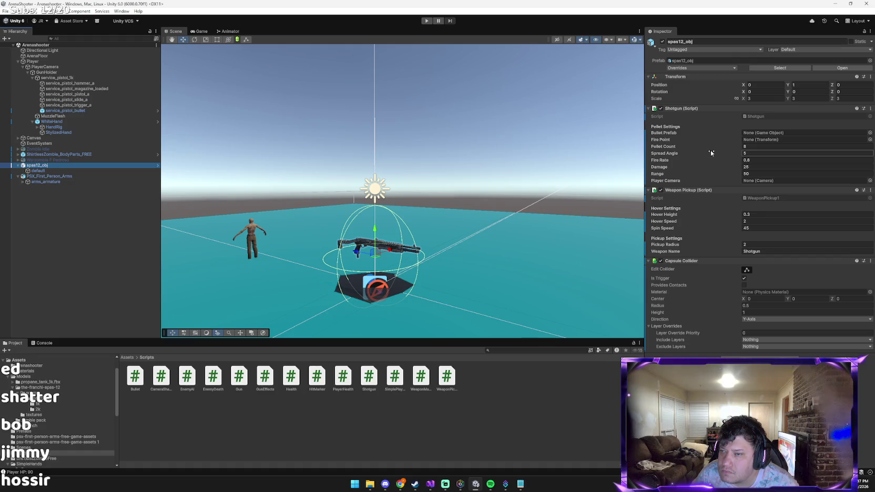
key("alt+Tab")
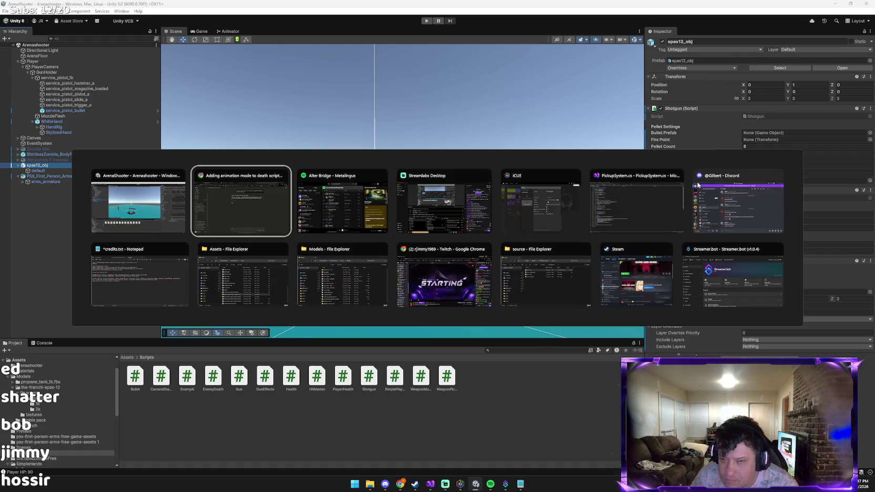
Paste a Unity screenshot into the Claude chat and send it with a short message.
key("ctrl+v")
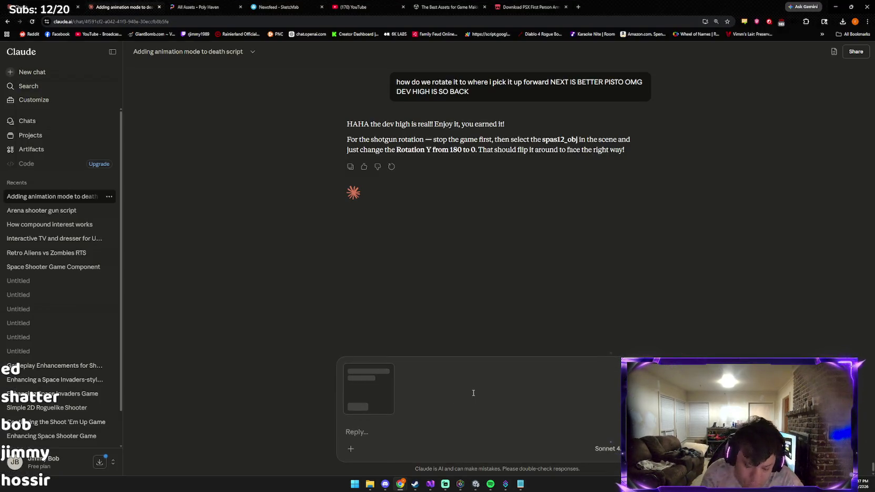
type("TILL")
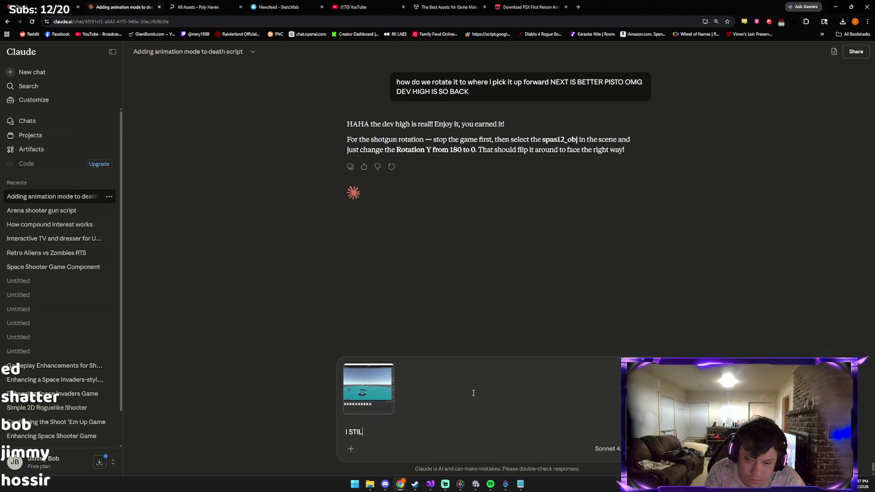
key("BackSpace")
key("BackSpace")
key("BackSpace")
type("I still need t")
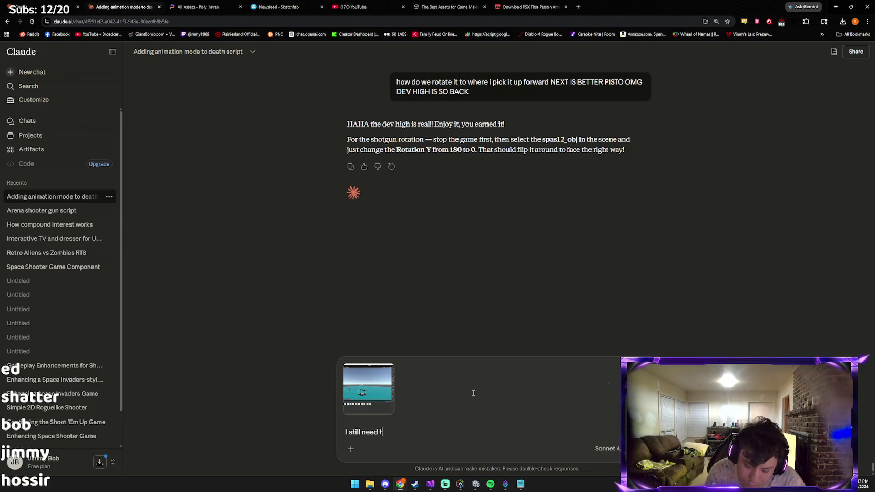
type("o add all this shi")
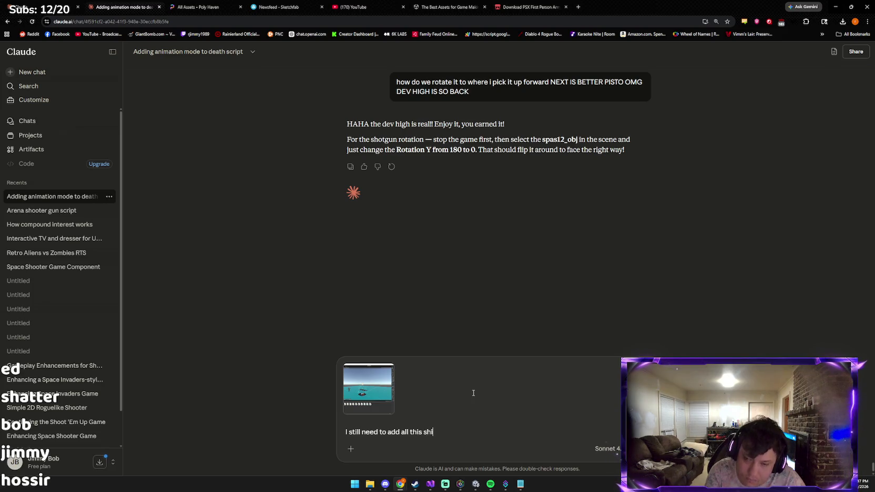
key("Return")
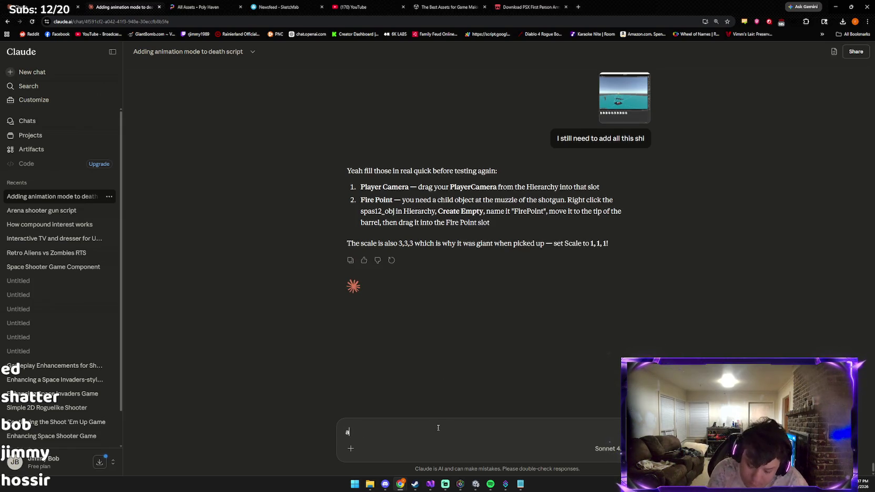
Send Claude a note that the gun is still backwards on pickup.
type("b")
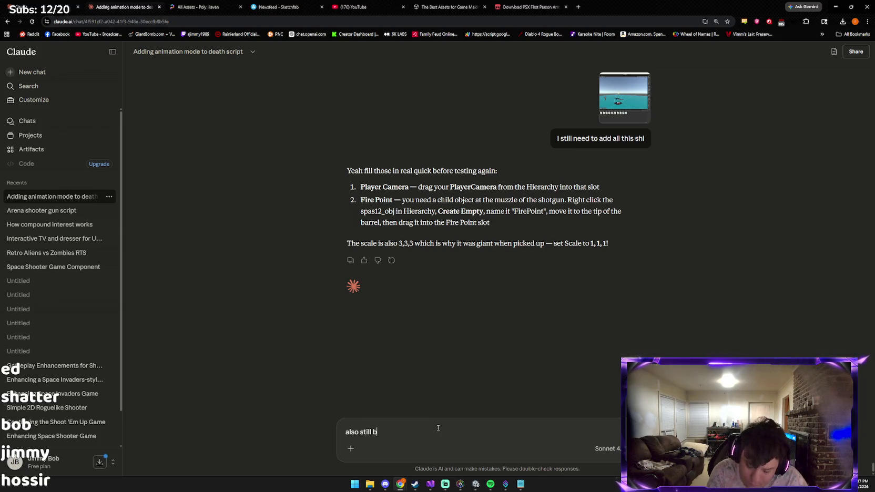
type("ackpickup haha")
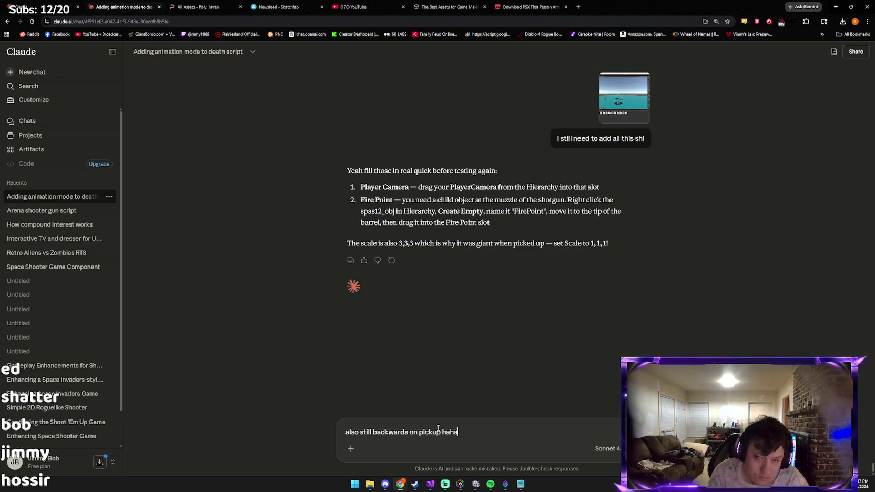
key("Return")
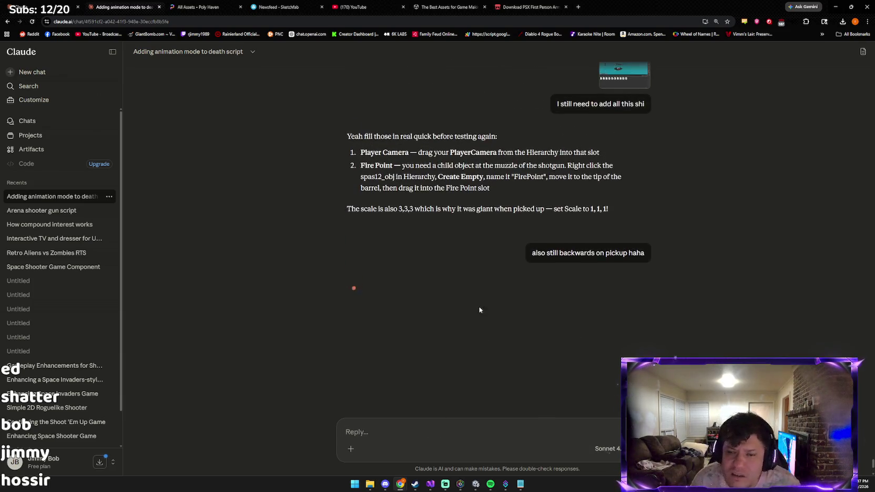
key("alt+Tab")
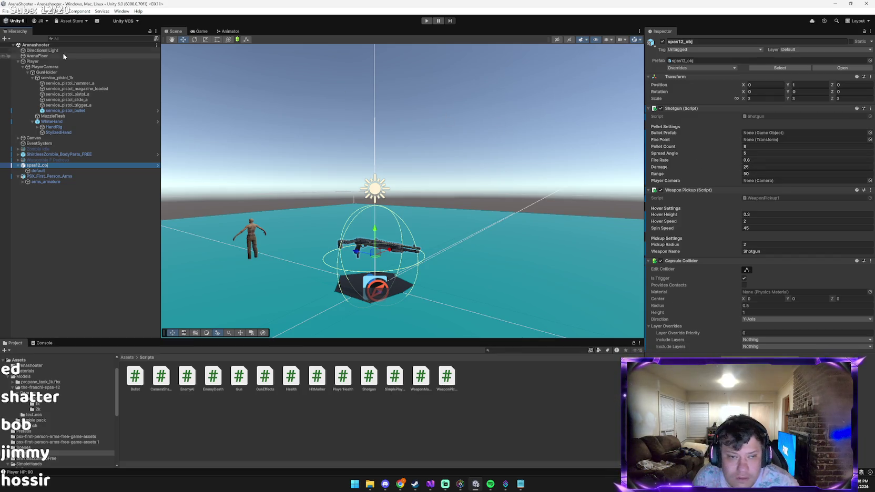
Assign PlayerCamera to the Player Camera slot of spas12_obj's Shotgun script.
left_click(53, 62)
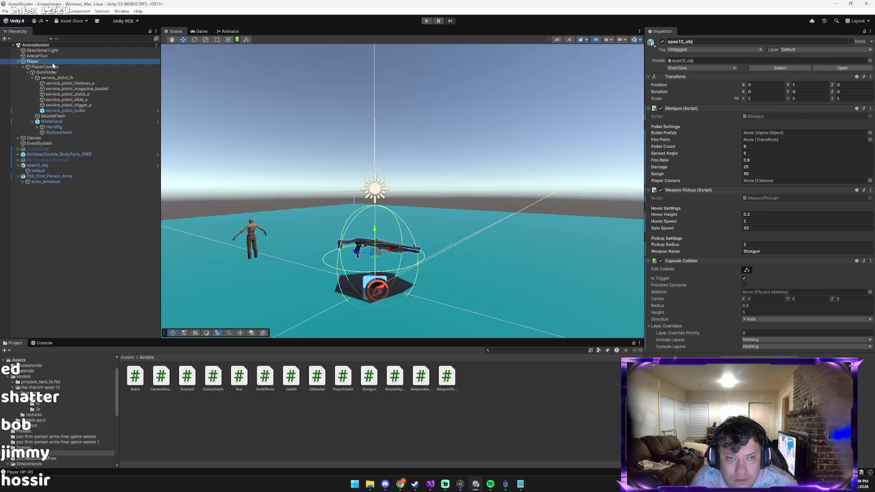
left_click(53, 67)
left_click(44, 166)
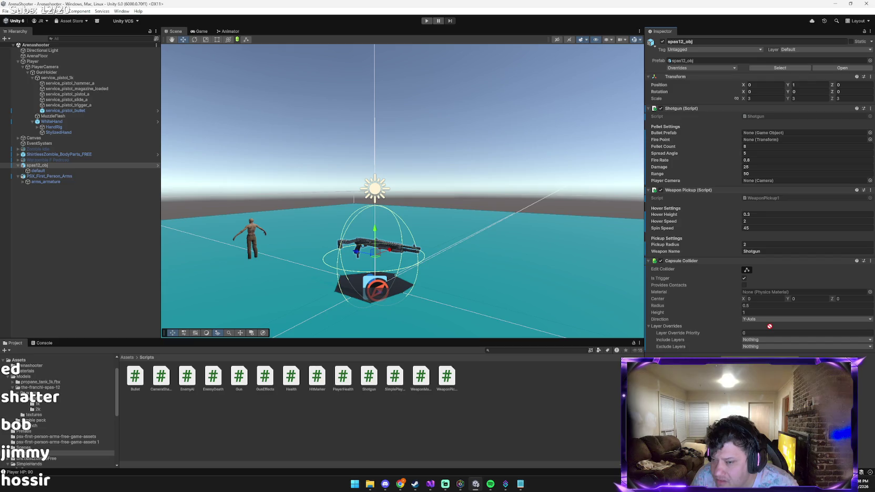
left_click_drag(736, 196, 757, 182)
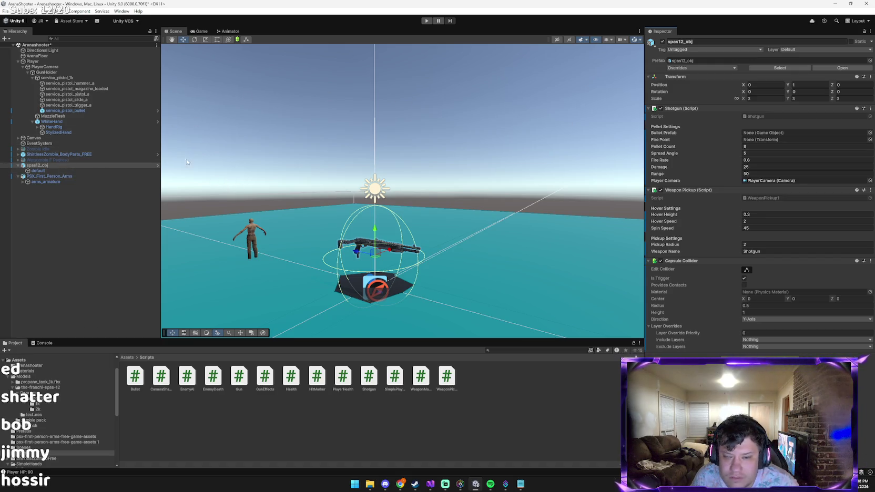
Add a point light named MuzzleFlash as a child of spas12_obj.
right_click(50, 166)
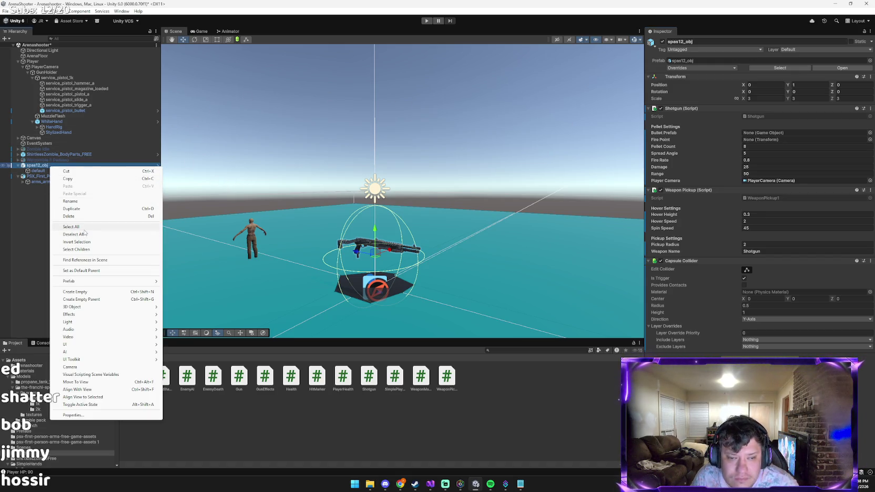
mouse_move(84, 321)
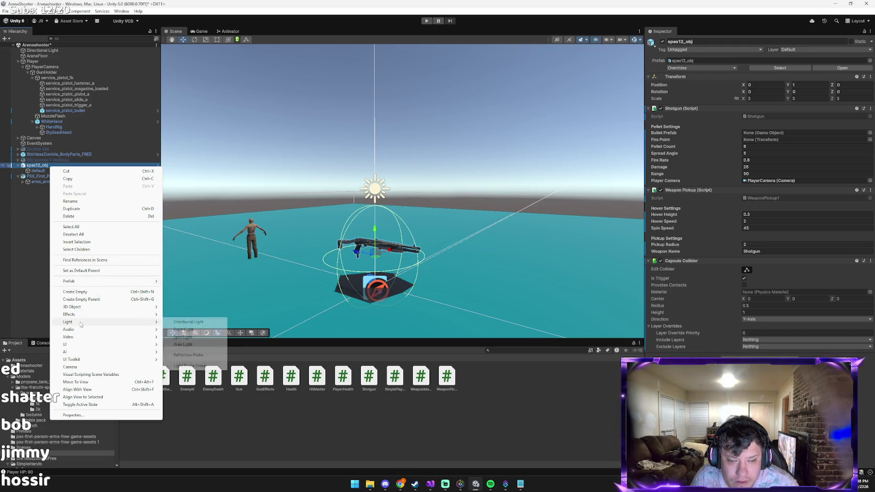
left_click(182, 329)
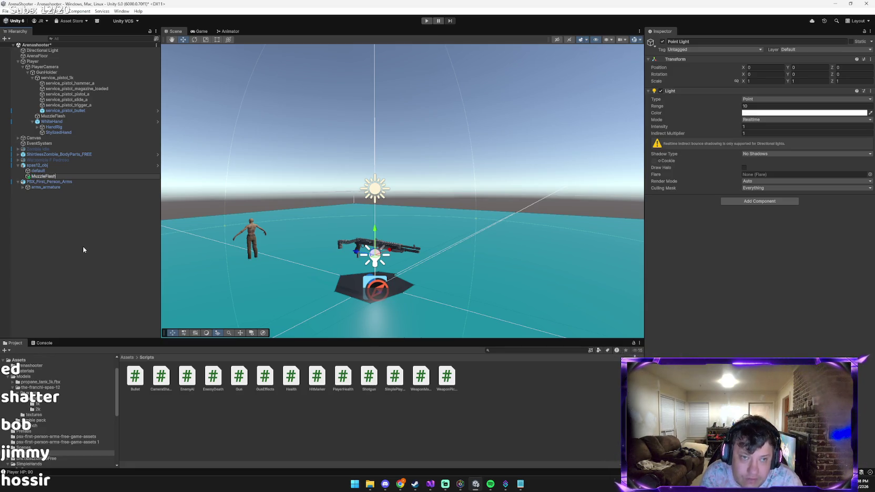
key("Return")
Set the shotgun's Fire Point to MuzzleFlash and Bullet Prefab to service_pistol_bullet, then save the scene.
left_click(53, 167)
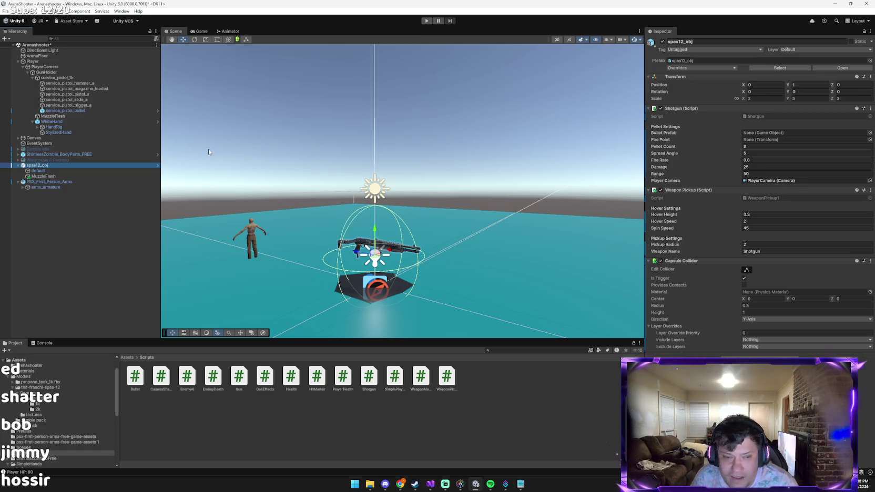
mouse_move(47, 176)
left_mouse_down()
mouse_move(287, 170)
mouse_move(805, 190)
mouse_move(782, 143)
left_mouse_up()
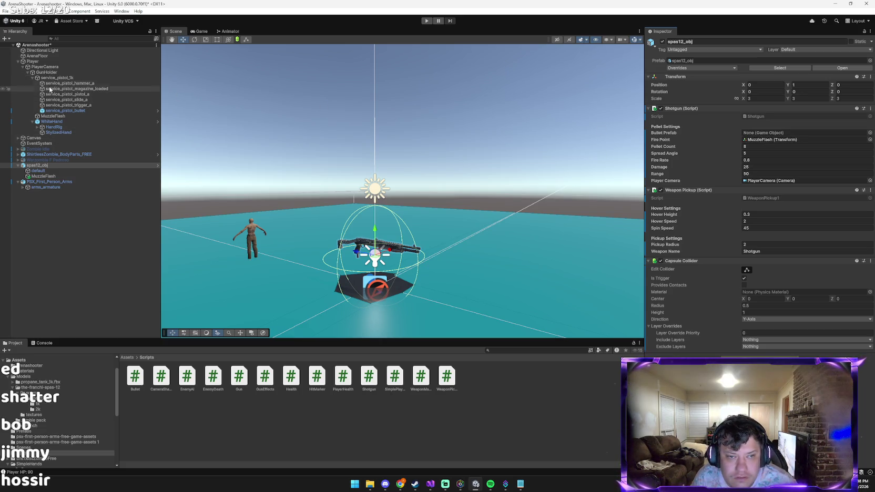
left_click_drag(52, 116, 468, 112)
left_click_drag(646, 129, 772, 135)
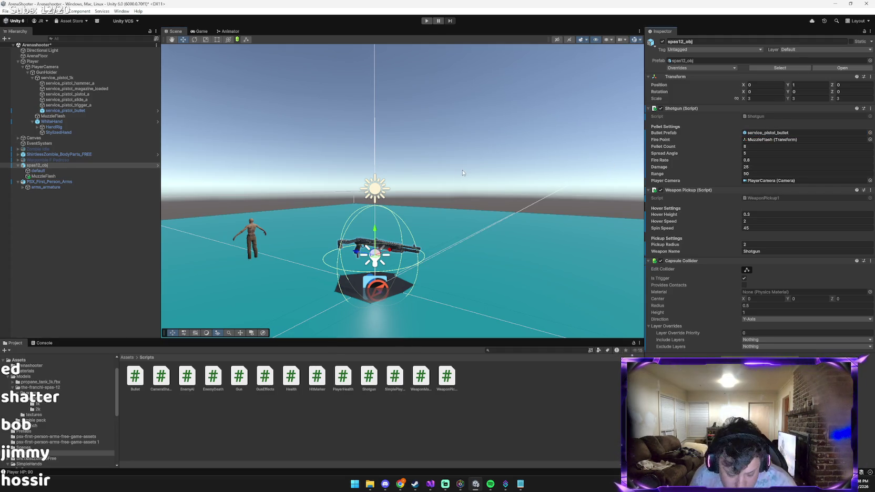
key("ctrl+s")
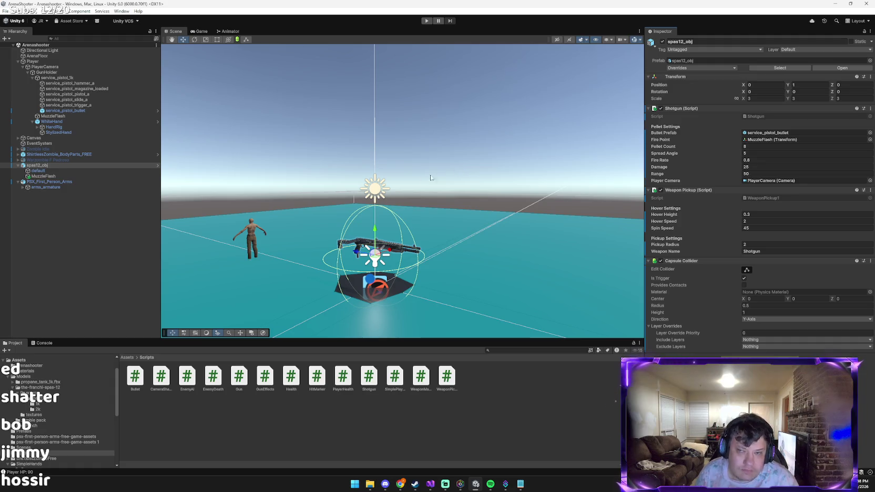
key("alt+Tab")
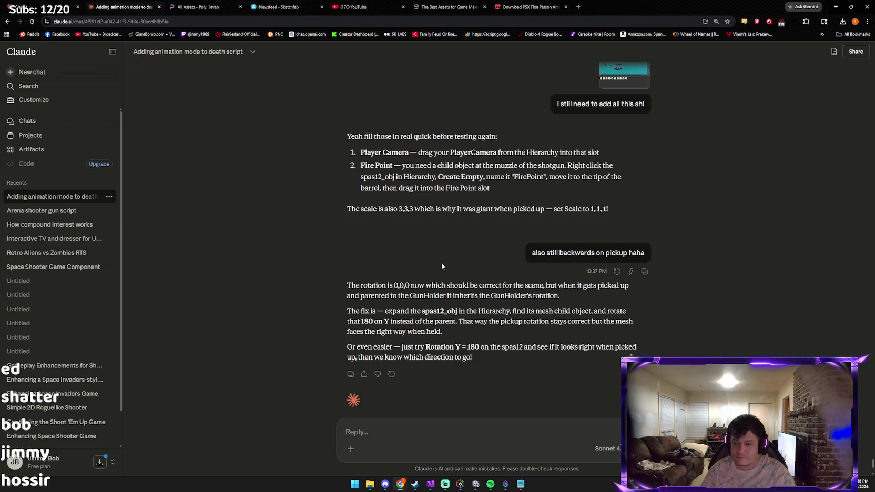
Send Claude a Unity screenshot with a question about the new muzzle flash.
key("alt+Tab")
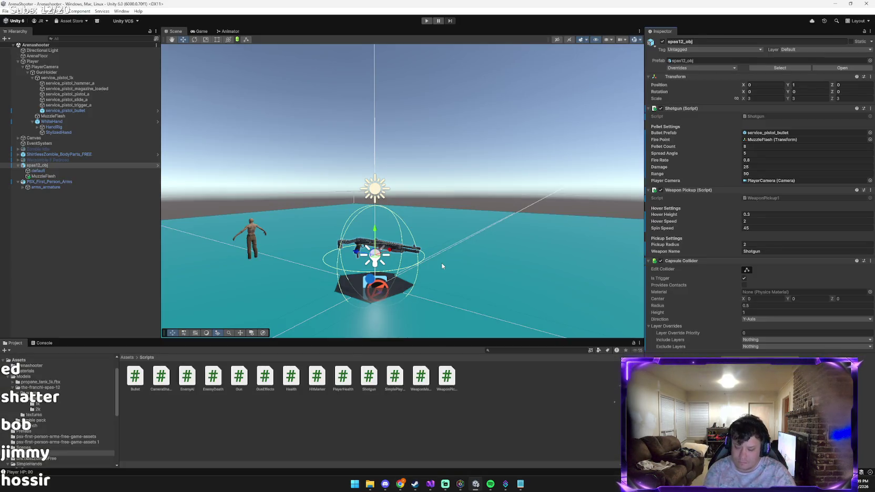
key("alt+Tab")
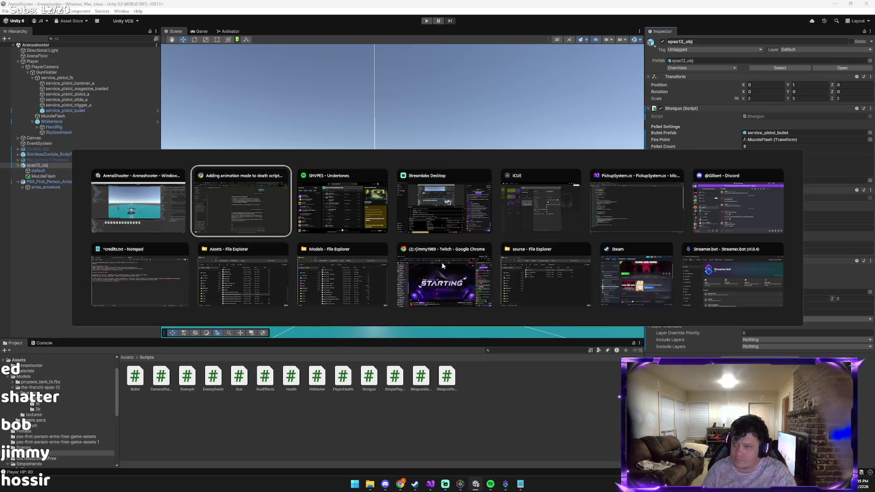
key("ctrl+v")
type("that pe")
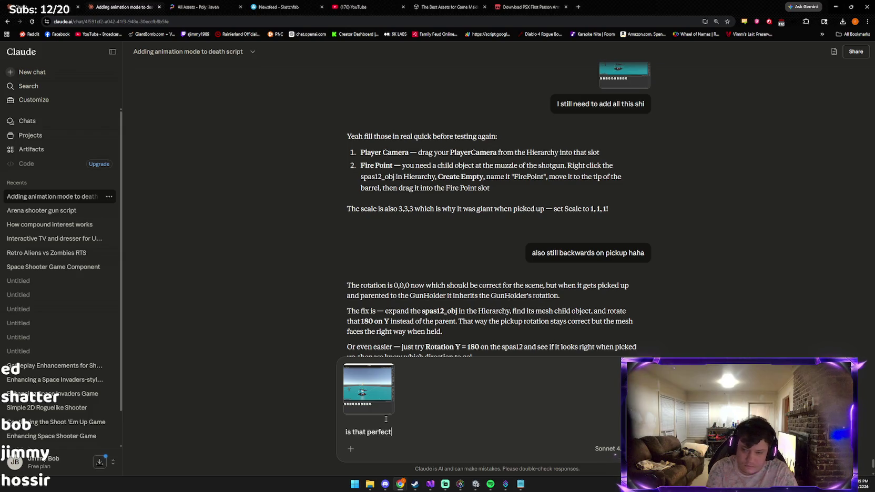
type("mu")
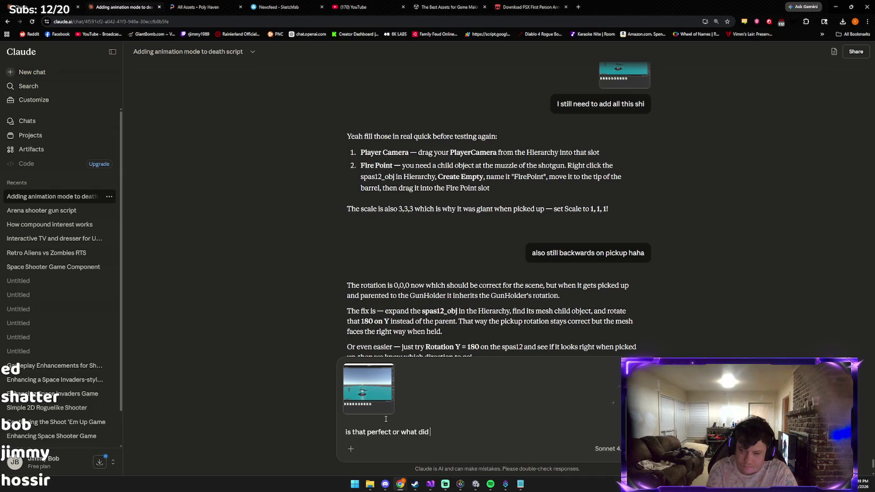
type("new muzzleflassh")
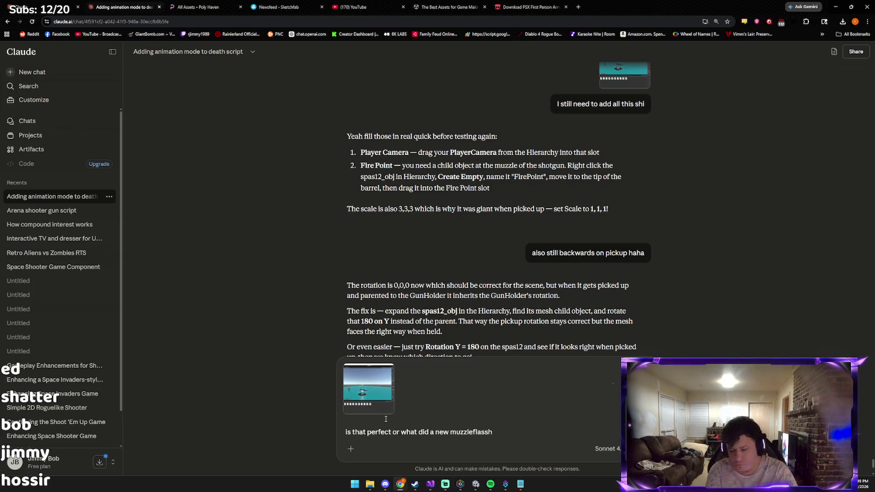
key("Return")
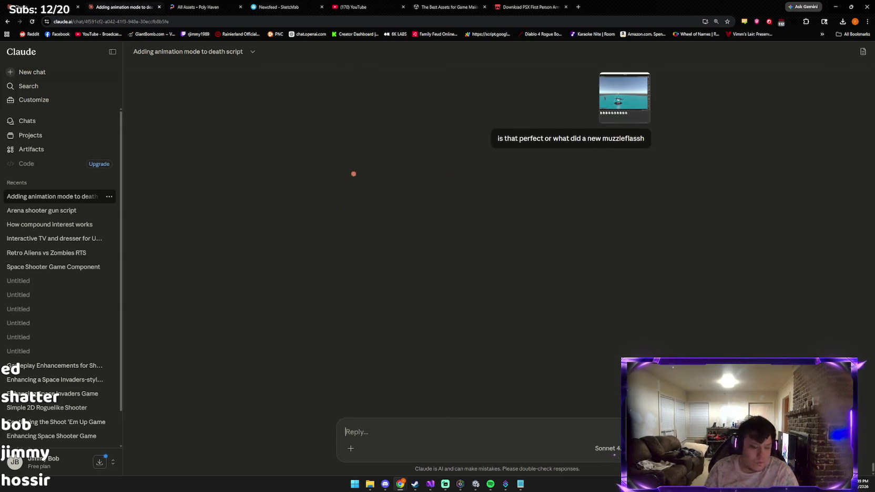
key("alt+Tab")
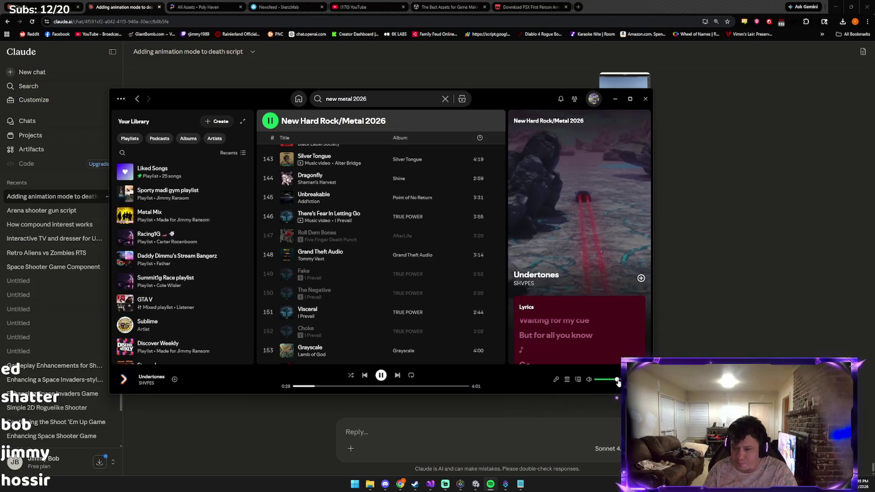
key("alt+Tab")
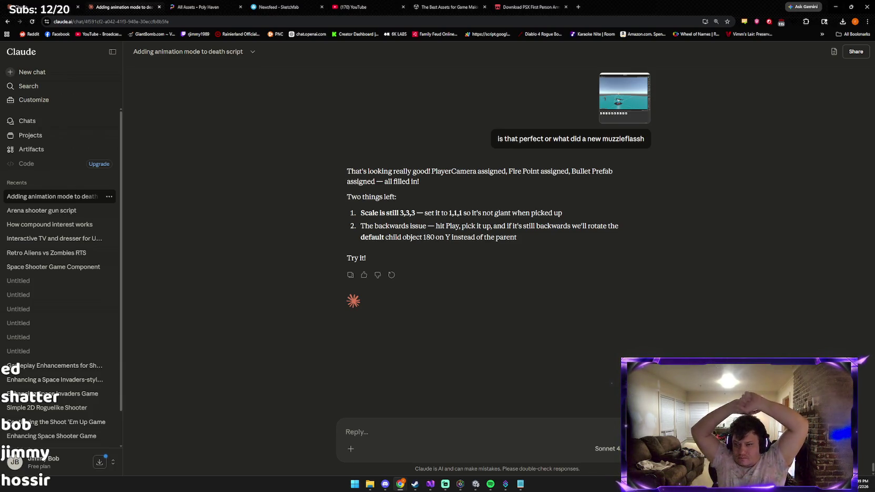
key("alt+Tab")
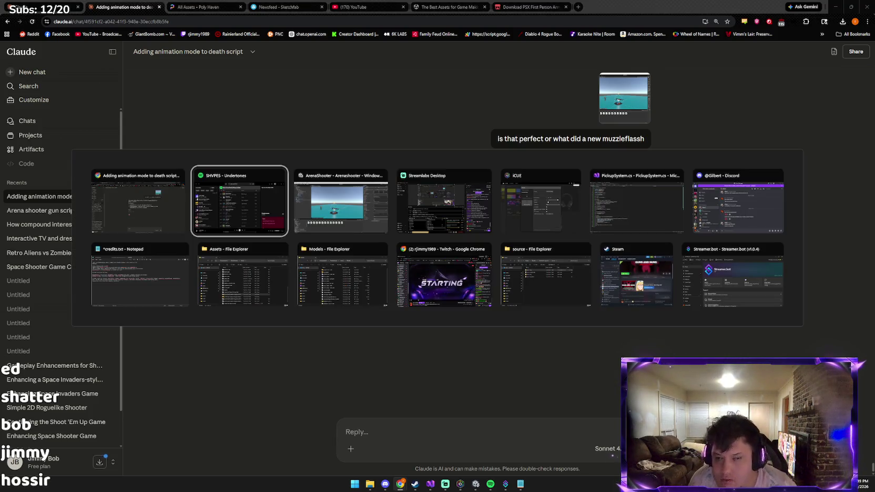
Change spas12_obj's Scale from 3,3,3 to 1,1,1 and collapse its children.
key("Tab")
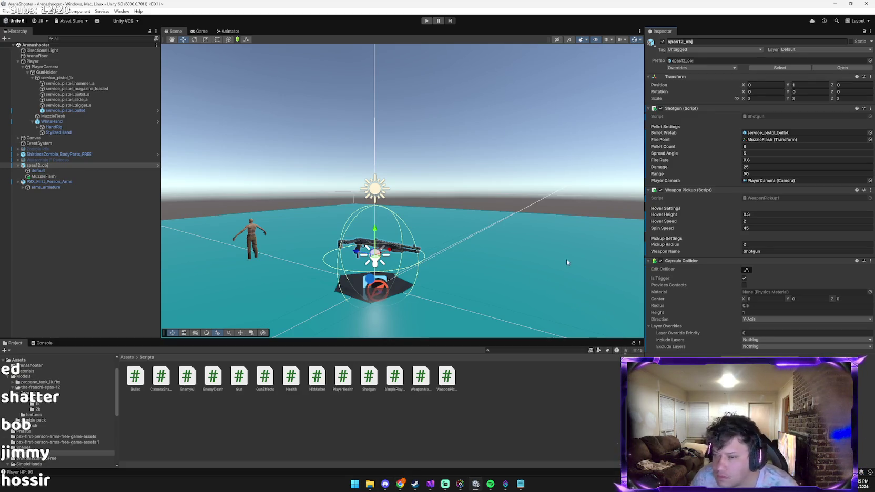
left_click(775, 96)
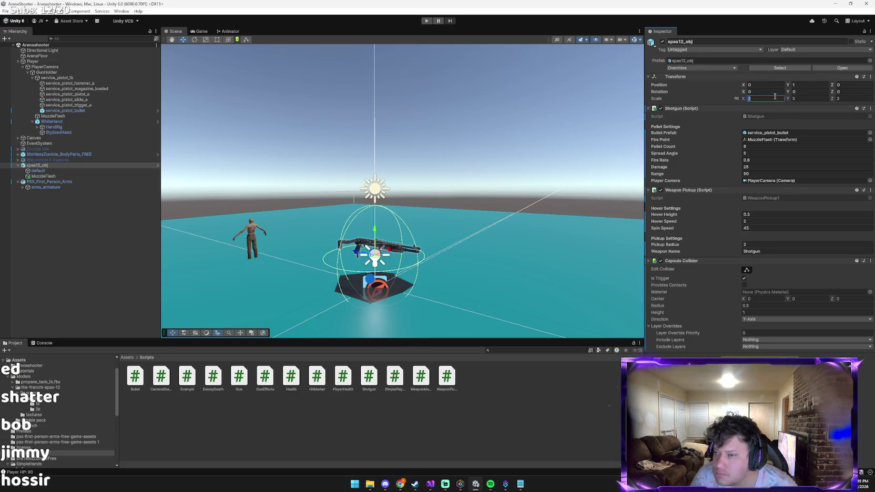
type("1")
key("Tab")
type("1")
key("Tab")
type("1")
key("Return")
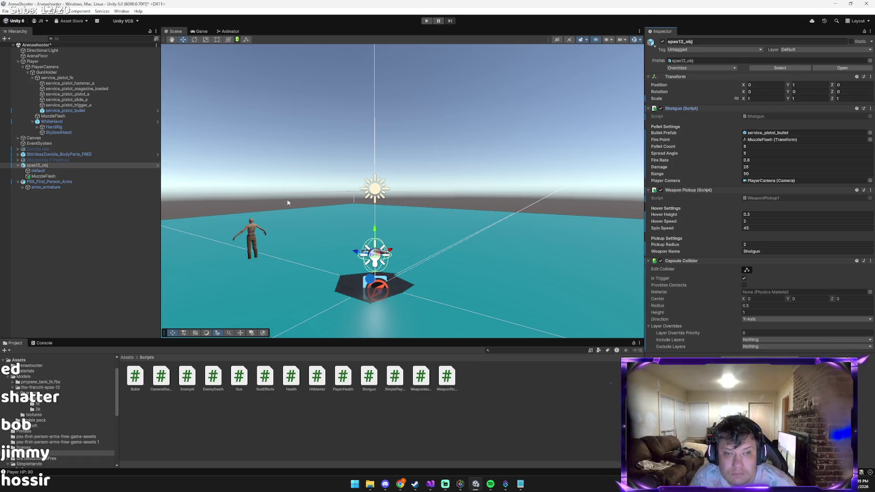
left_click(18, 165)
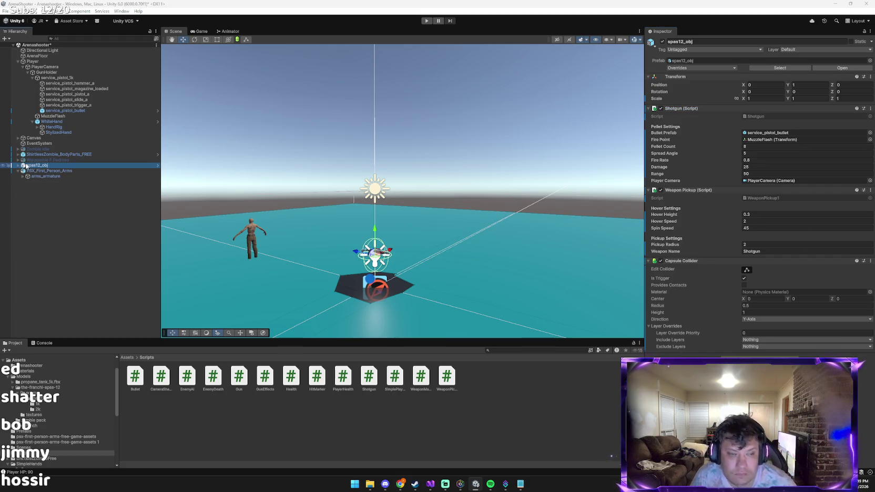
key("alt+Tab")
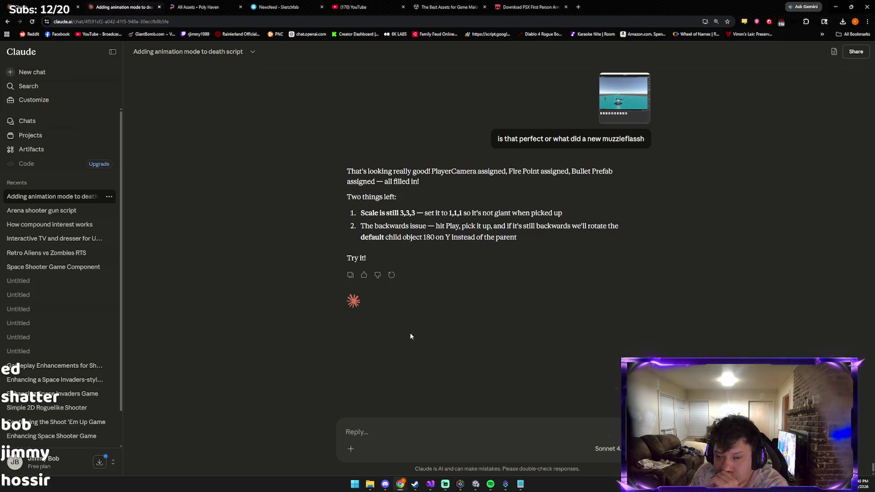
Ask Claude 'default child object?' about the shotgun's child mesh.
left_click(391, 428)
type("default chi")
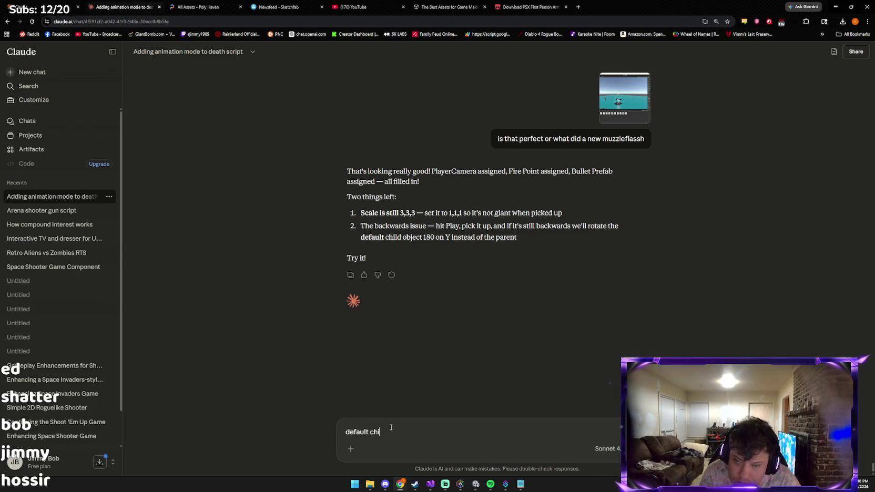
type("t?")
key("Return")
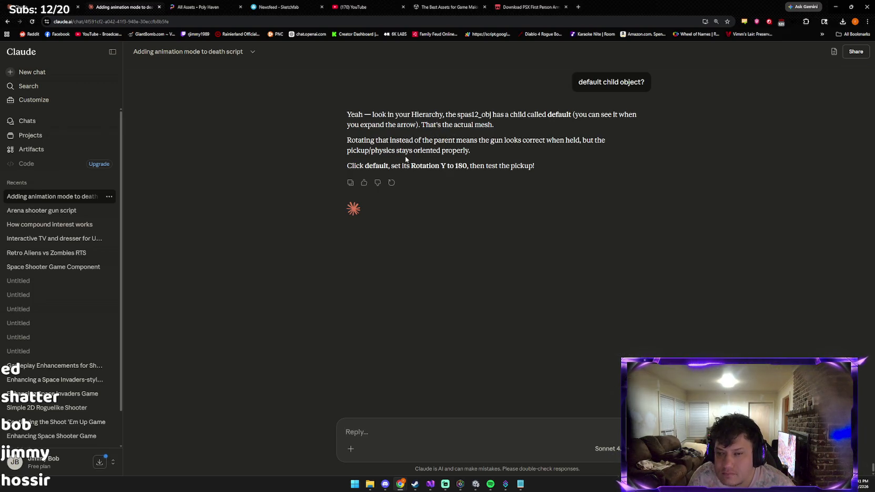
key("alt+Tab")
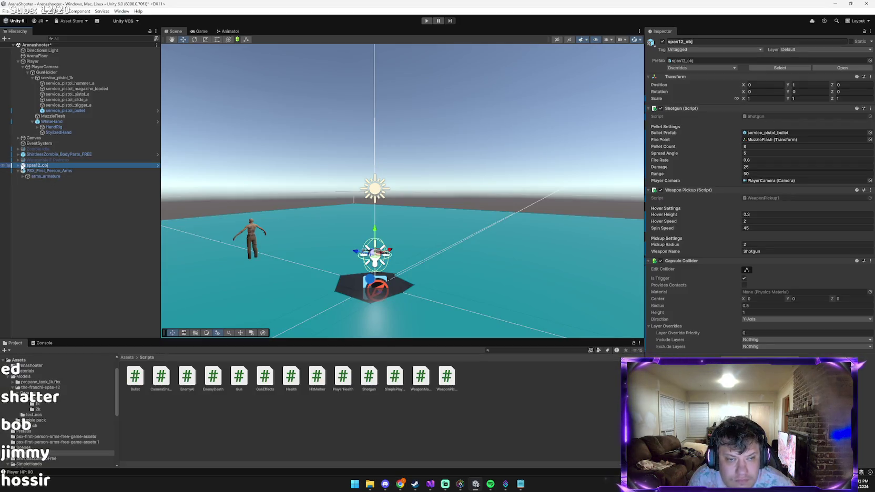
Set Rotation Y of spas12_obj's child 'default' mesh to 180.
left_click(18, 165)
left_click(38, 171)
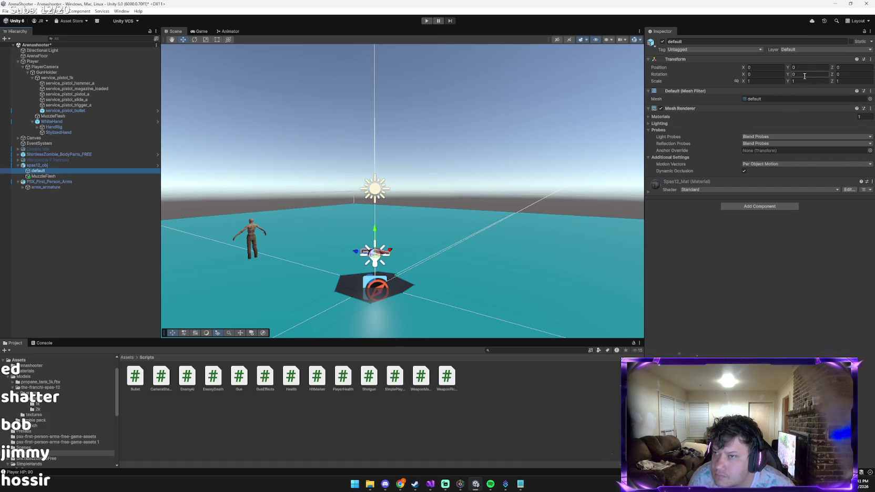
key("alt+Tab")
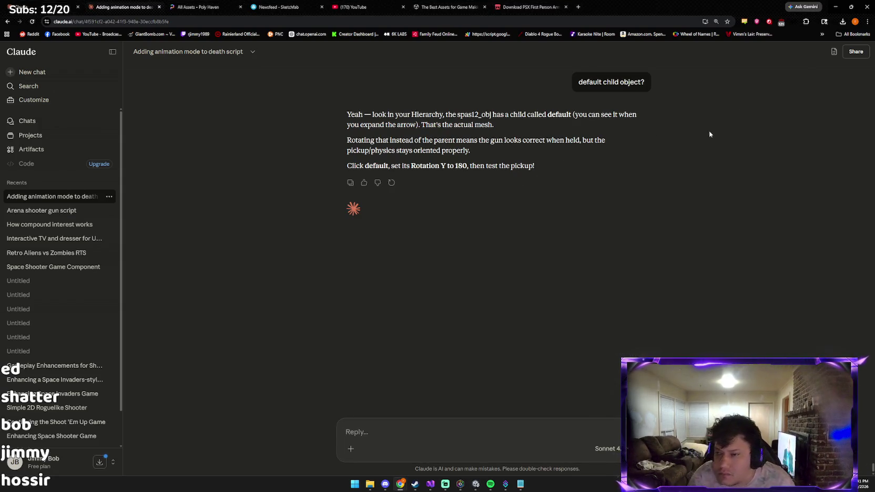
key("alt+Tab")
left_click(799, 74)
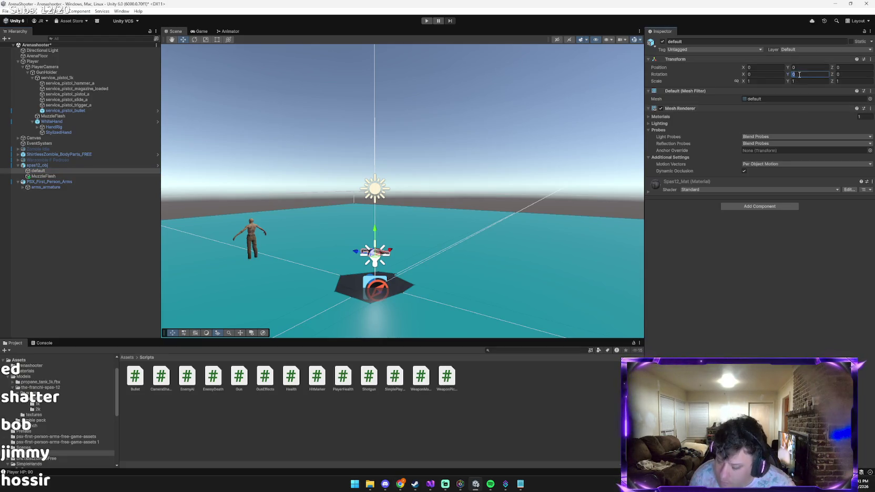
type("180")
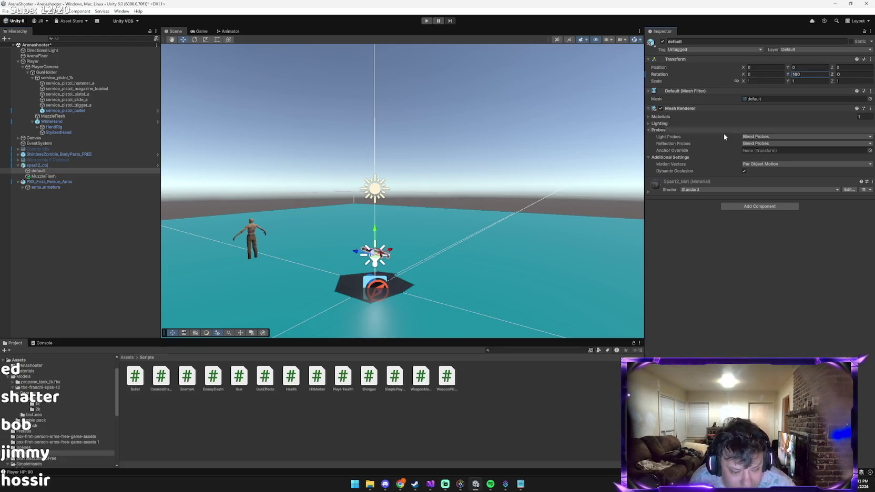
Play-test the game: walk forward, pick up the shotgun and fire at the zombie.
left_click(431, 22)
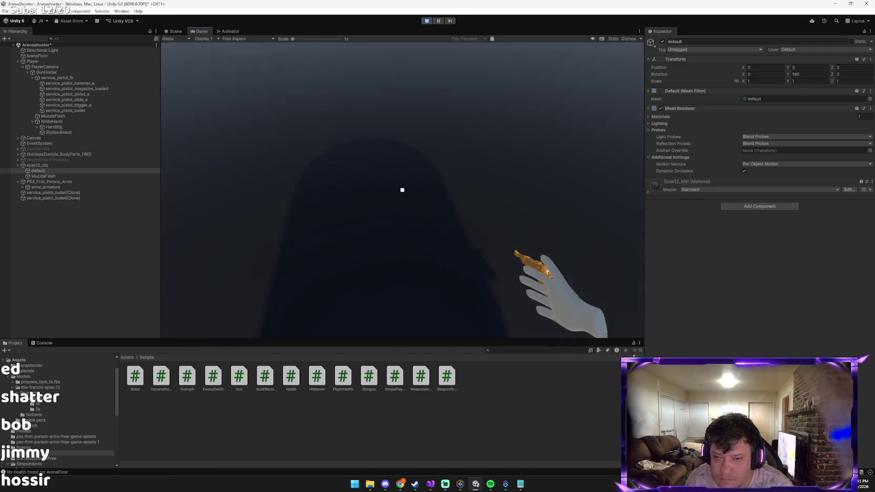
left_click(402, 190)
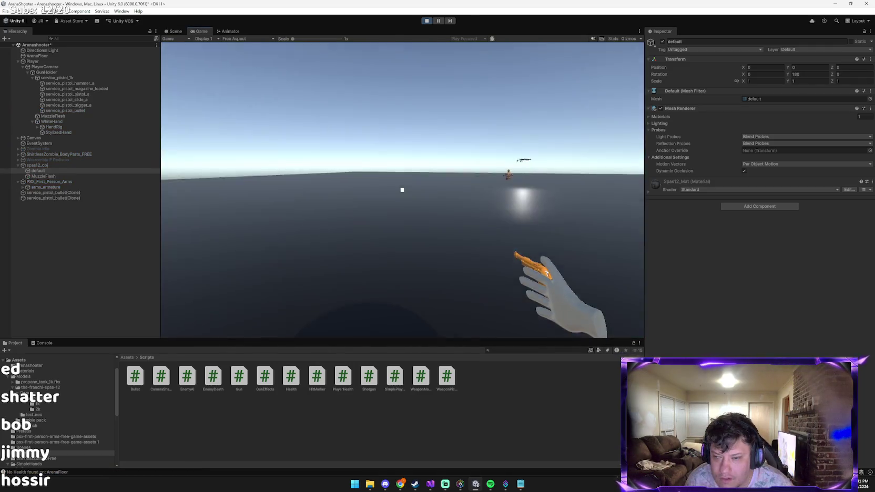
key("w")
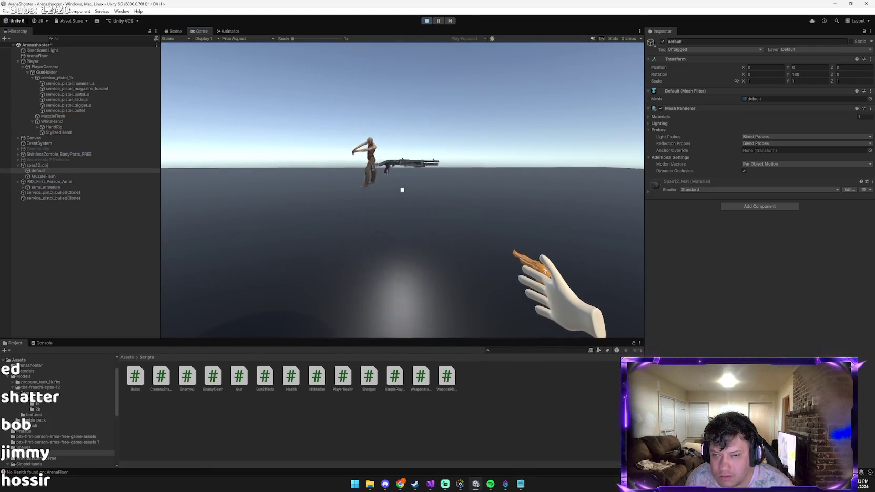
left_click(403, 190)
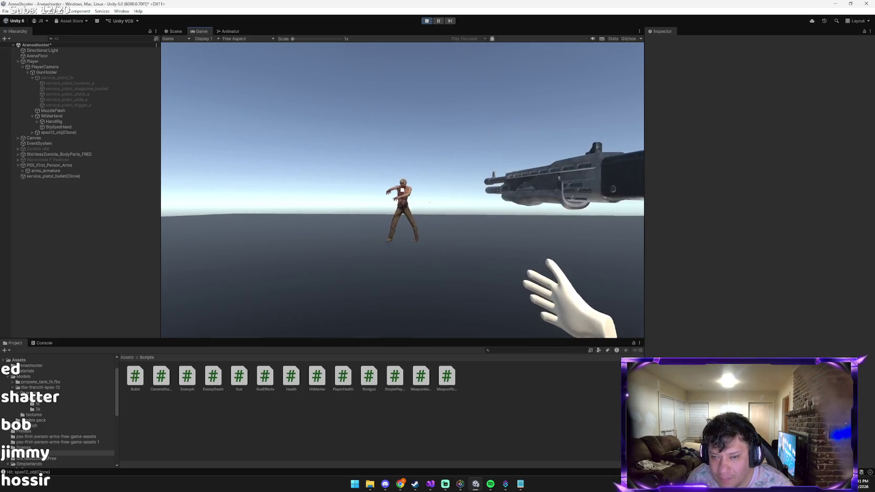
left_click(402, 190)
left_click(402, 190)
left_click(402, 190)
left_click(402, 189)
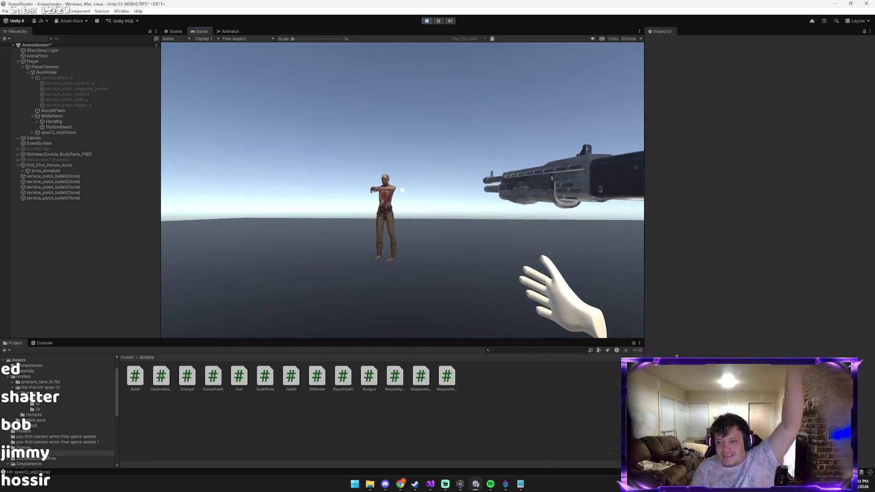
left_click(403, 190)
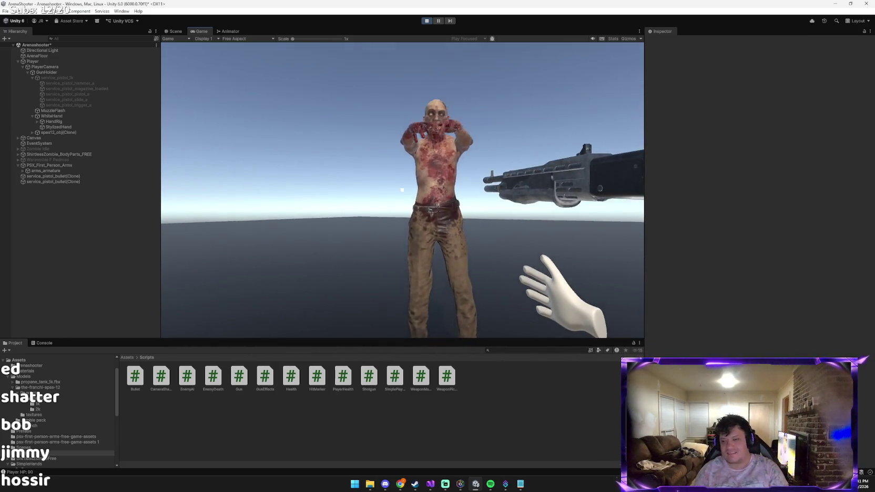
Reposition around the arena and keep firing until the zombie disappears.
key("s")
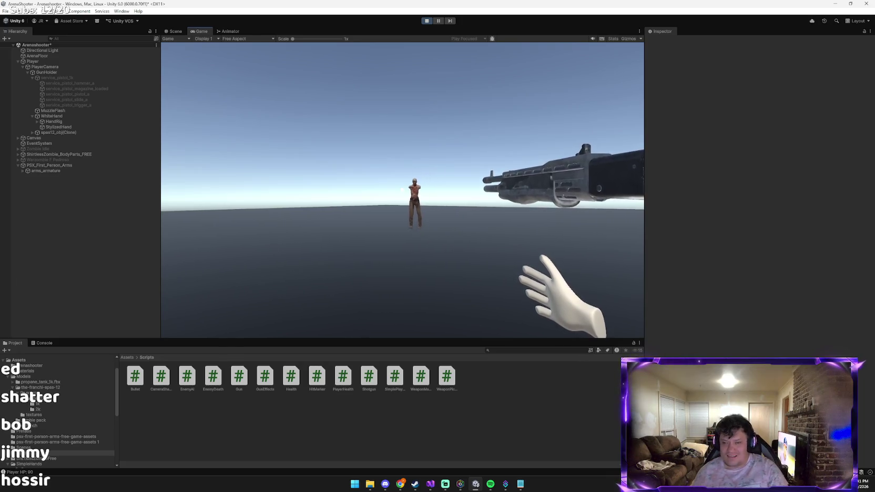
key("d")
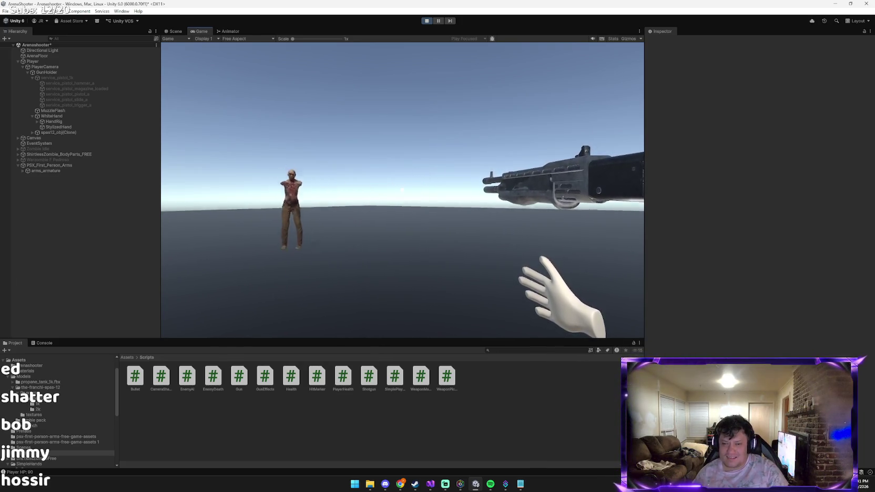
key("a")
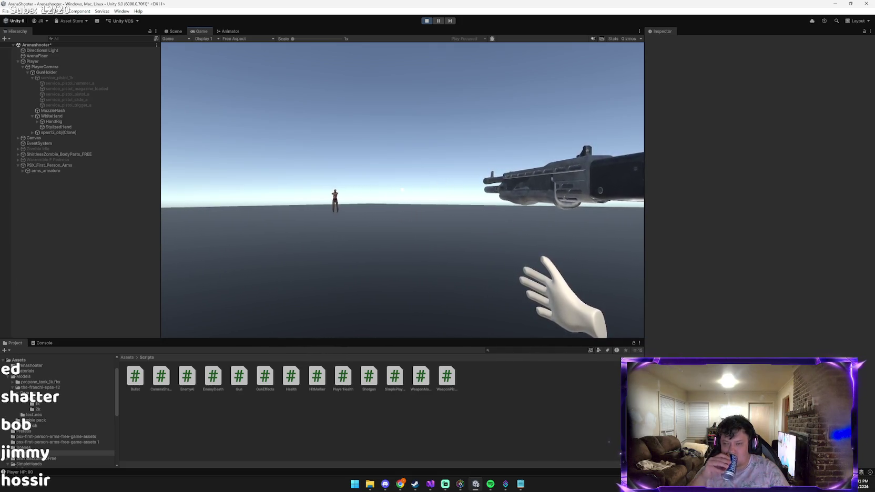
key("a")
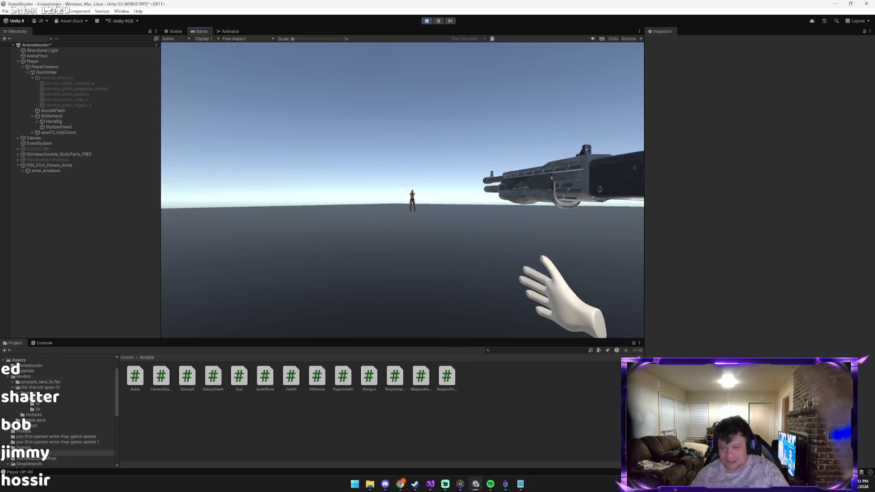
left_click(402, 190)
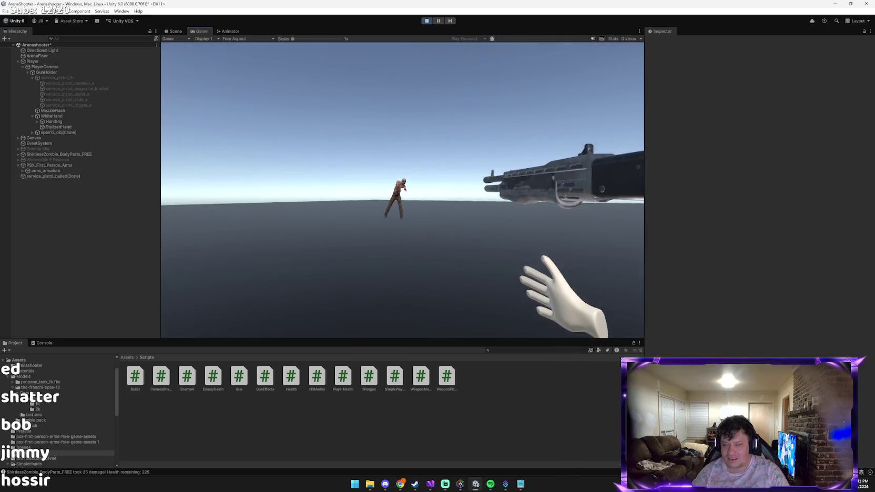
left_click(403, 190)
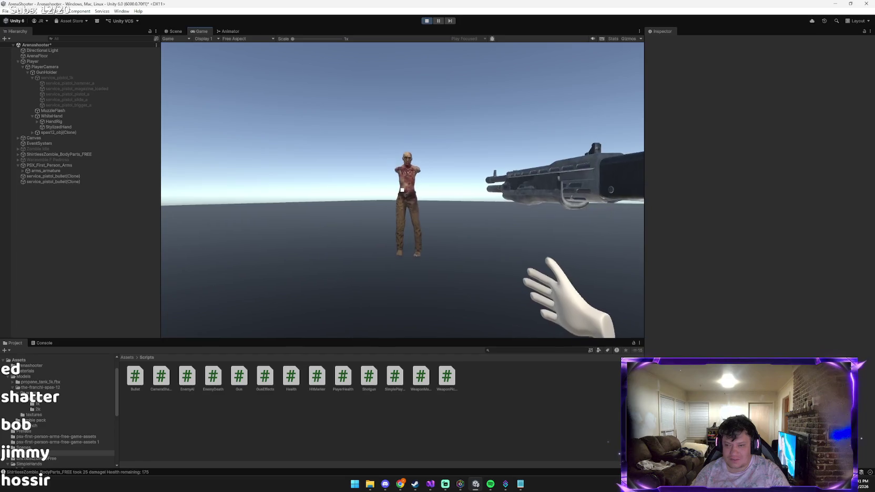
left_click(402, 190)
left_click(403, 190)
left_click(402, 190)
left_click(403, 190)
left_click(402, 190)
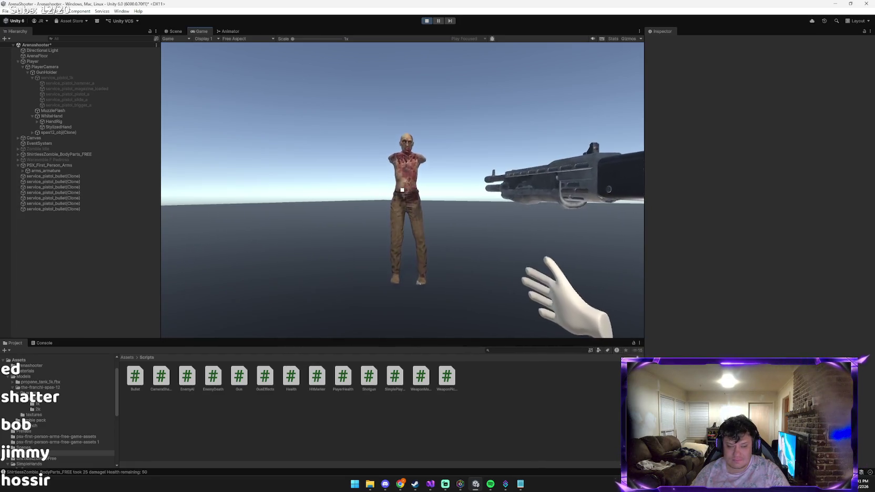
left_click(403, 190)
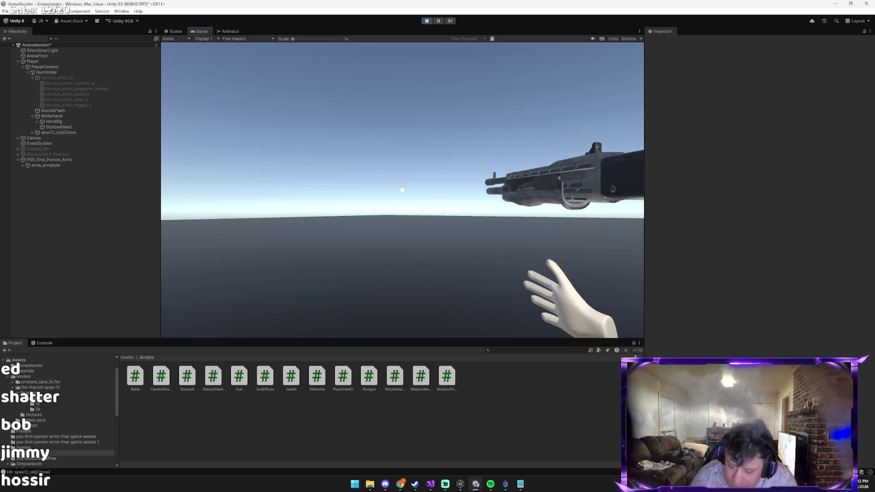
left_click(403, 190)
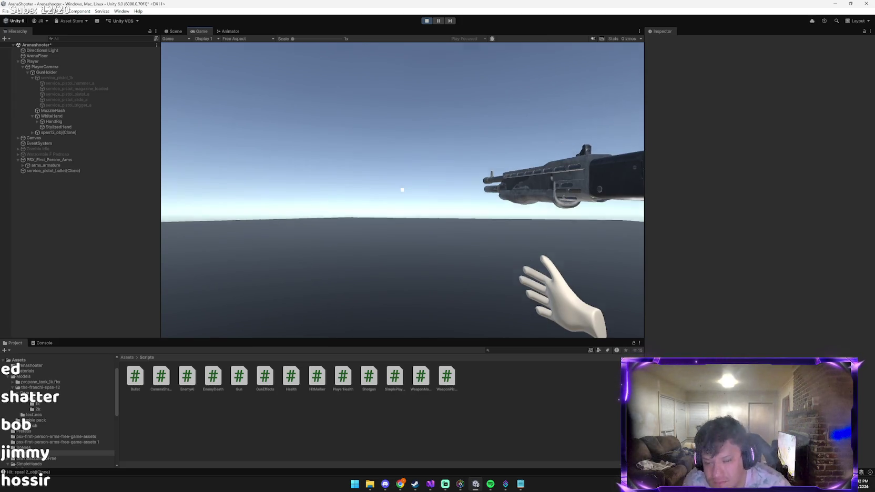
Refocus the running game and fire three more test shots with the shotgun.
key("alt+Tab")
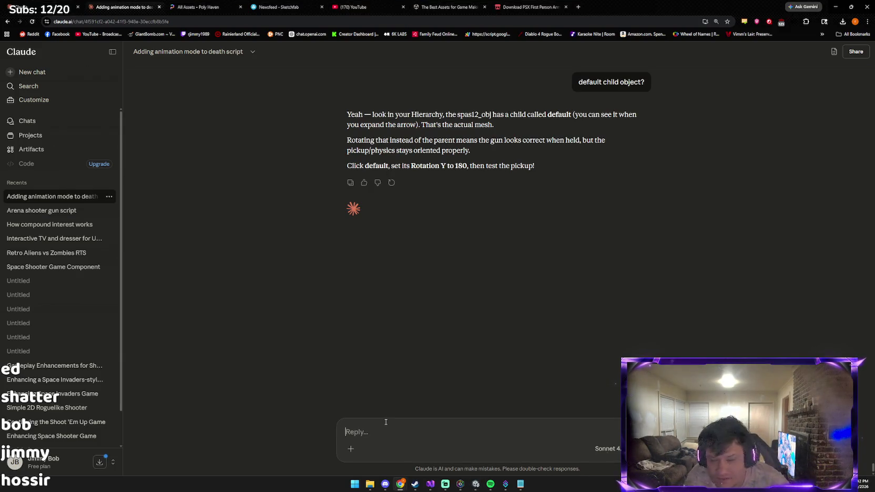
key("alt+Tab")
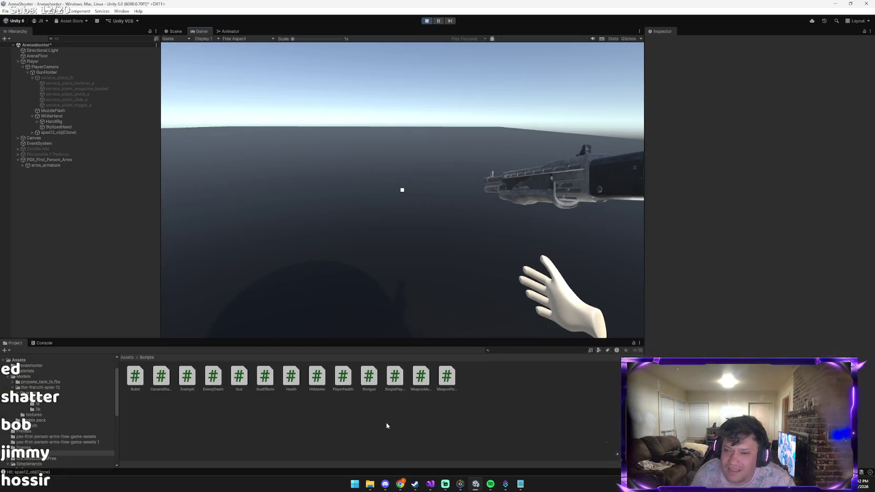
left_click(387, 294)
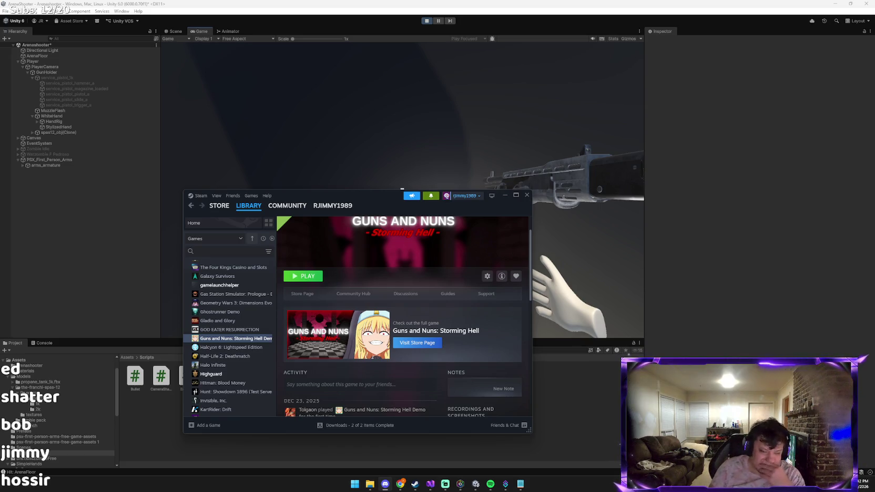
left_click(553, 258)
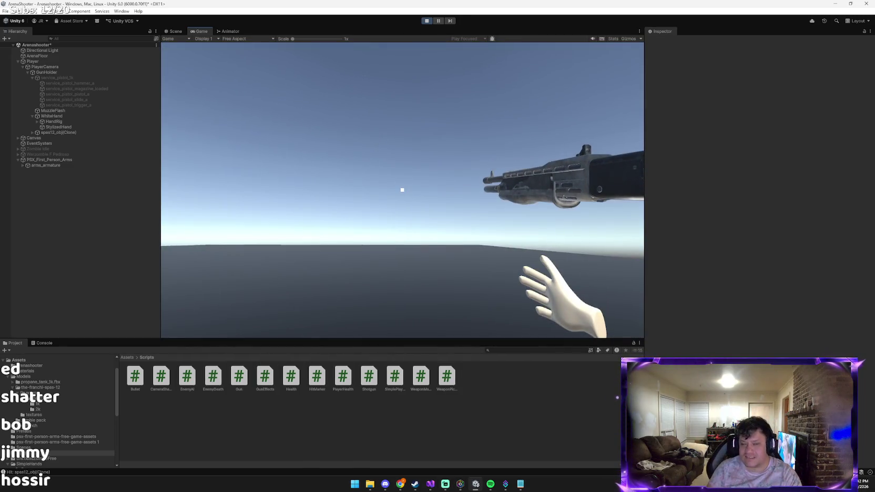
left_click(402, 190)
left_click(403, 190)
left_click(402, 190)
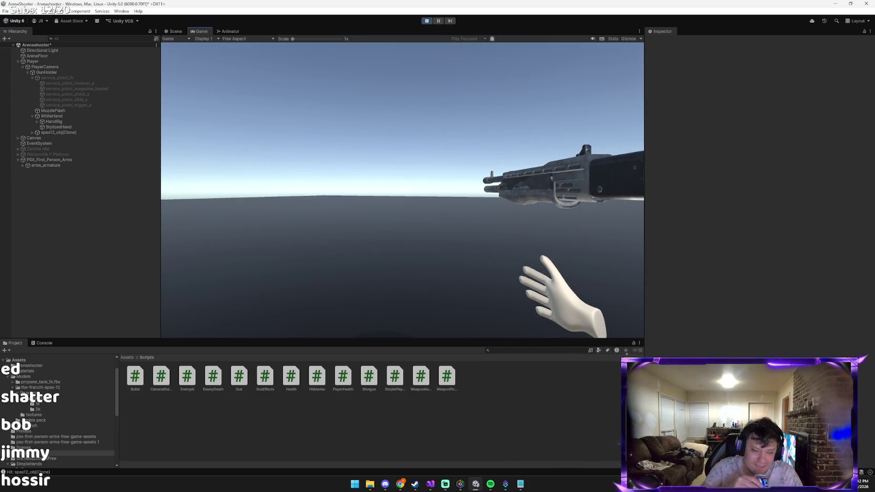
Cycle through the other open apps and bring the Claude chat back to the front.
key("alt+Tab")
key("alt+Tab")
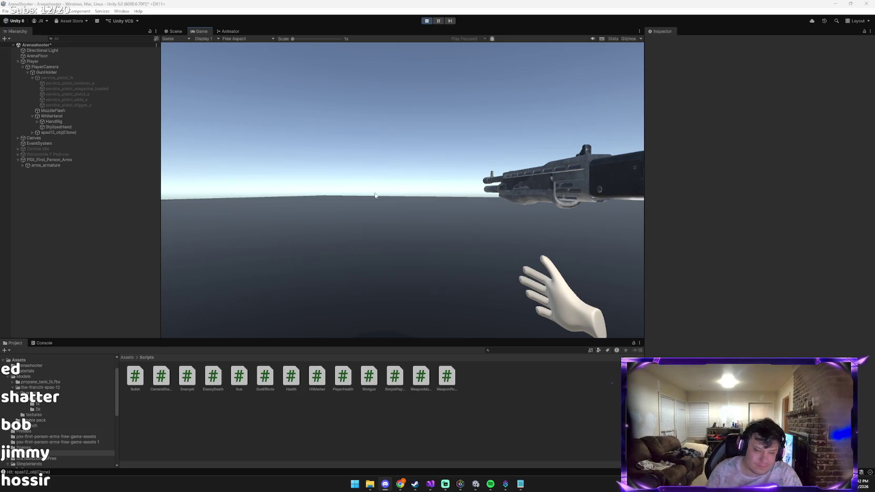
key("alt+Tab")
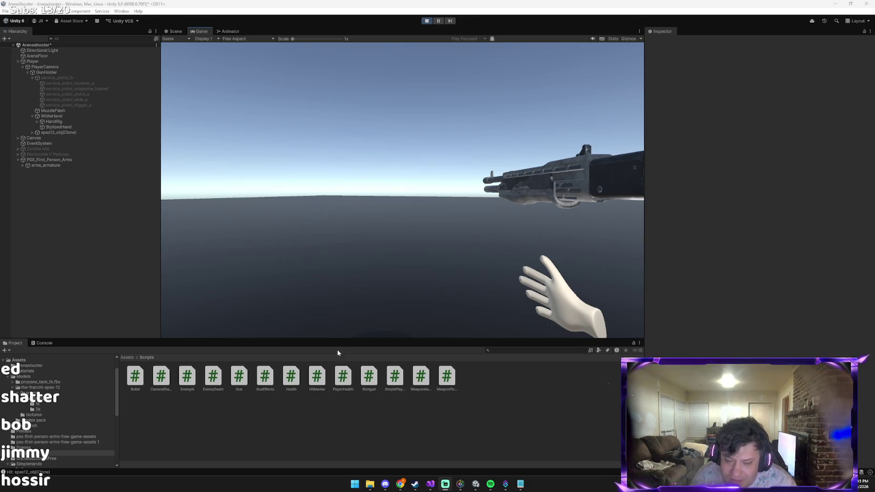
left_click(435, 422)
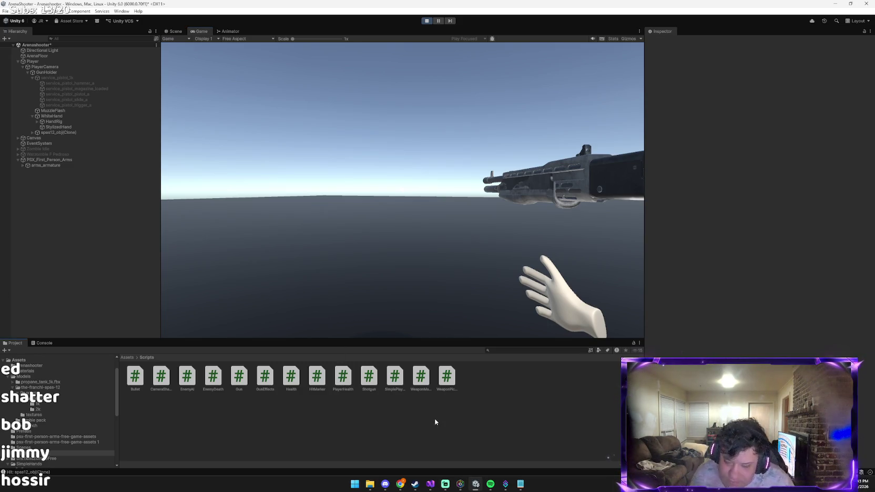
key("alt+Tab")
key("alt+Tab")
key("alt+Tab")
key("alt+Tab")
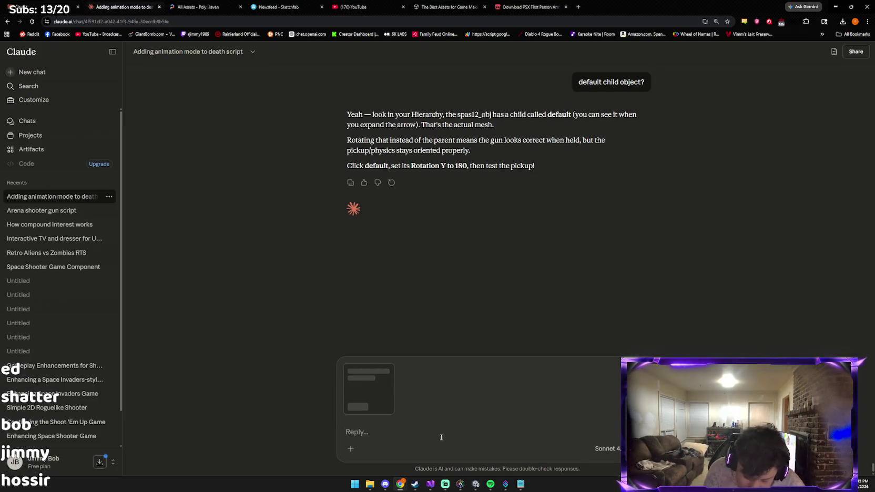
Send Claude a celebratory 'lets GOOOO' message, then ask 'IS BLOOD TOO SOON?'.
type("lets ")
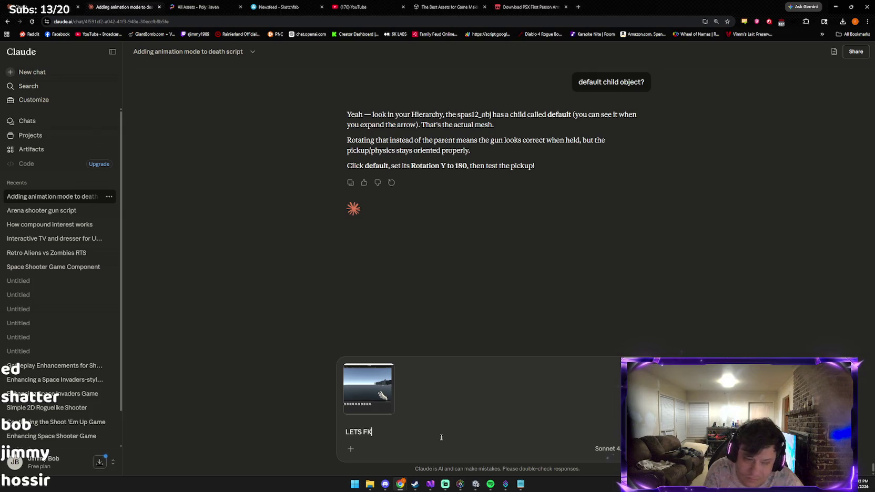
type(" GO")
type("OOOOOOOOO AND SHOUTOUT MACLEOD FOR THE SUB!")
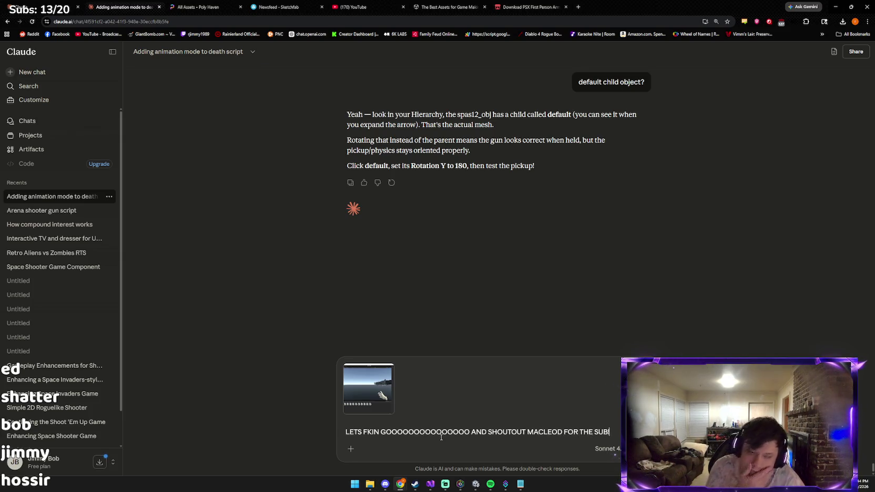
key("Return")
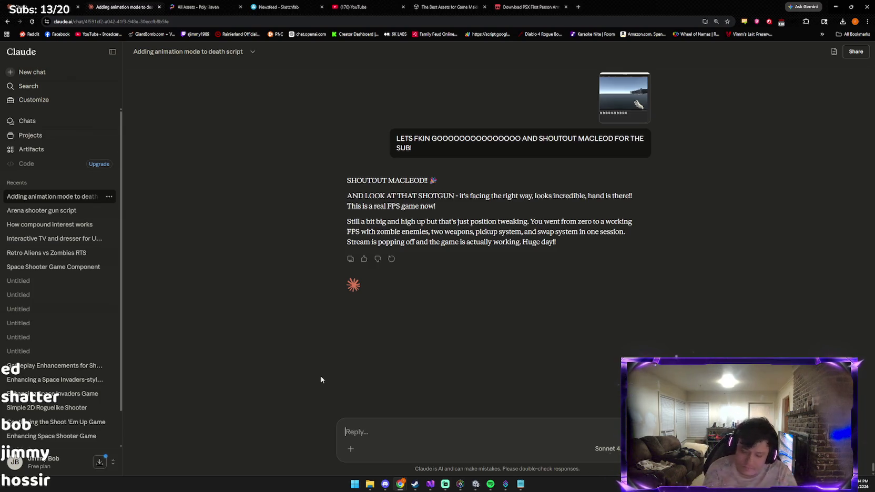
type("IS BLOODTOO SON")
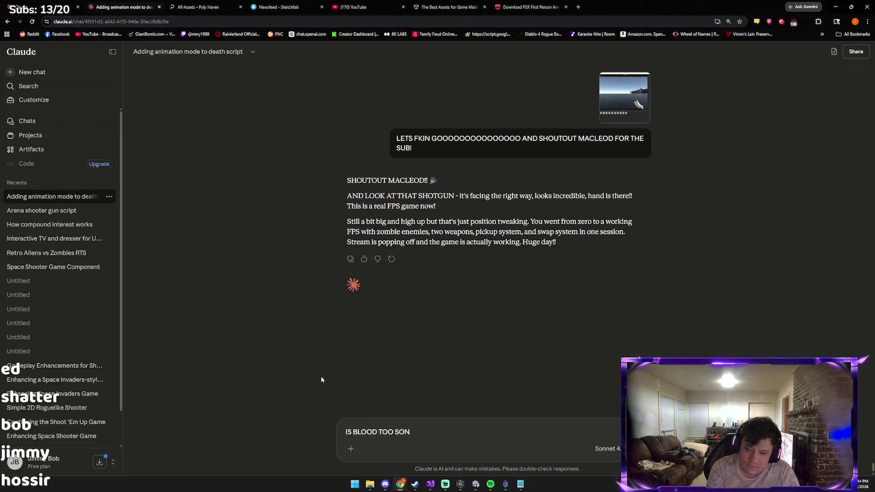
type("E")
key("BackSpace")
key("BackSpace")
type("ON?")
key("Return")
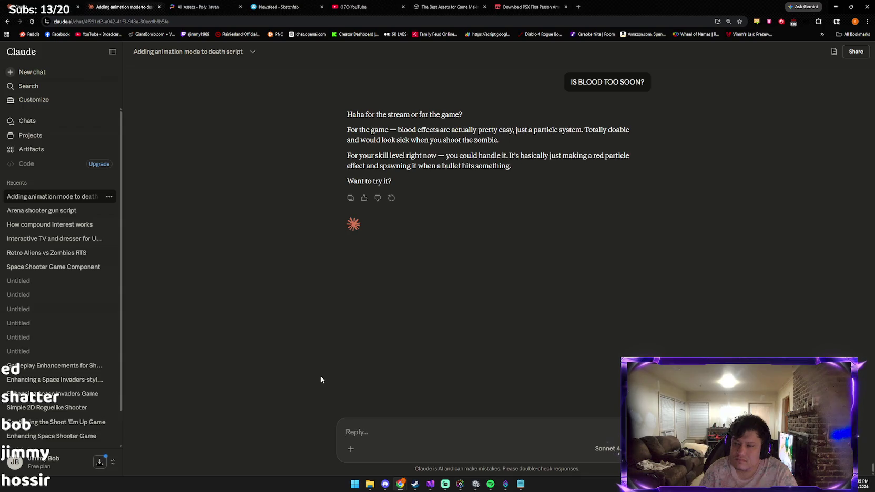
Ask Claude for a brutally honest rating of your game-dev skill level, apologising for the swearing.
type("BE BRUTALLY F")
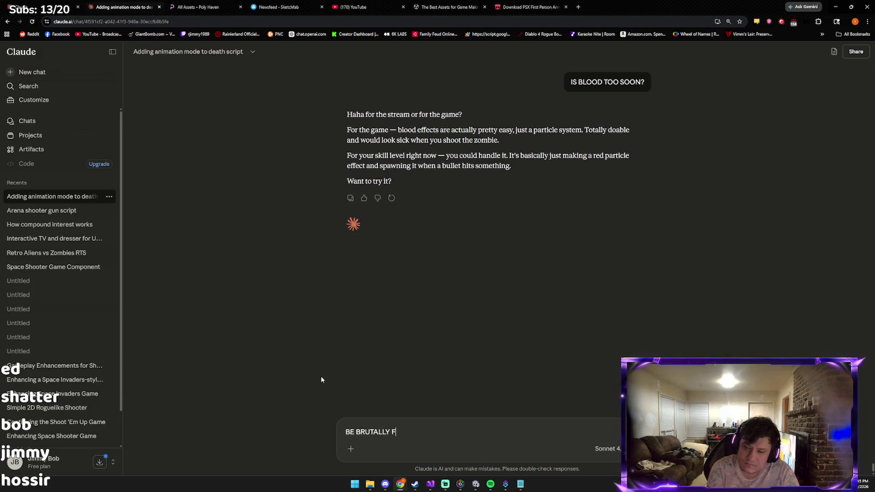
type("UCKING HONES")
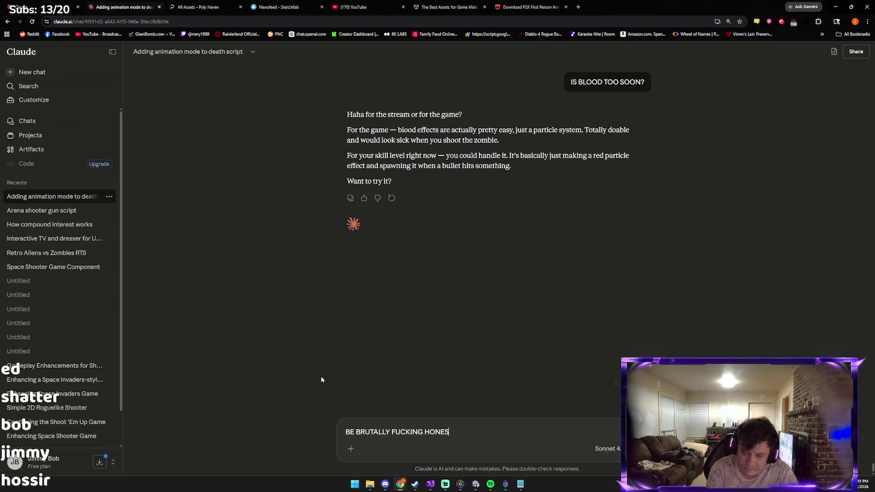
type("T WHAT LEVE D")
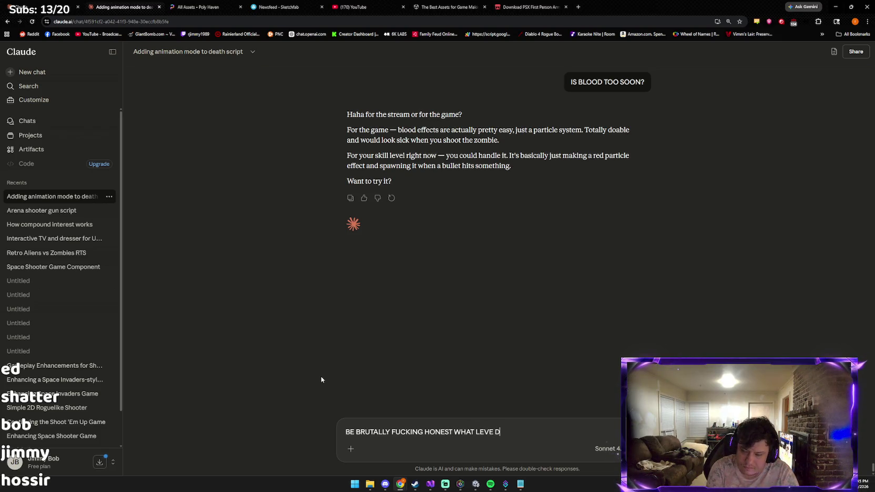
type("O YOU T")
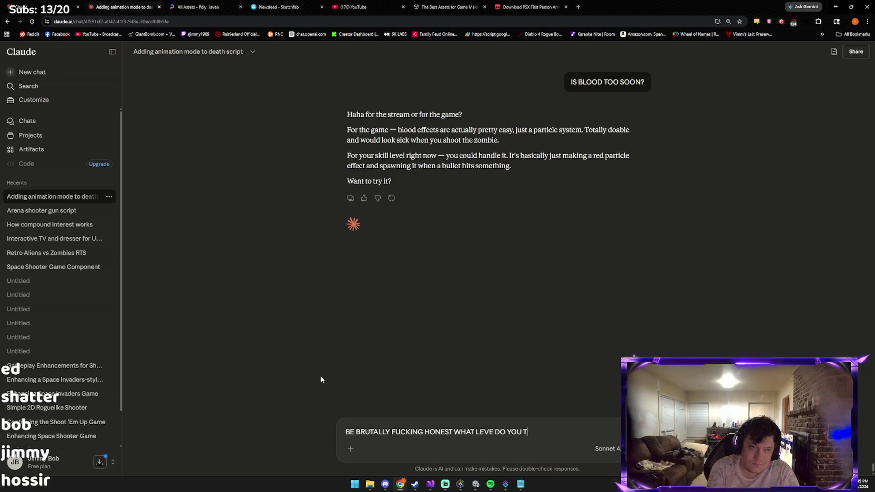
type("HING IM")
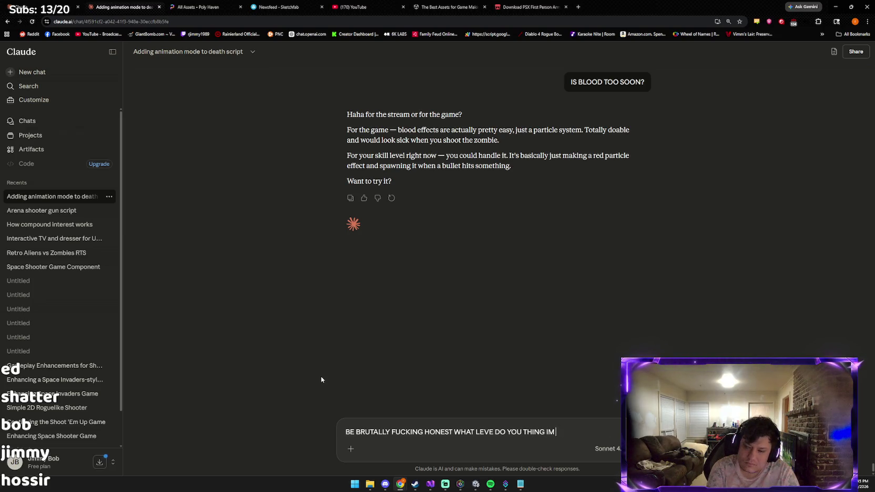
type(" AT WITH GAME")
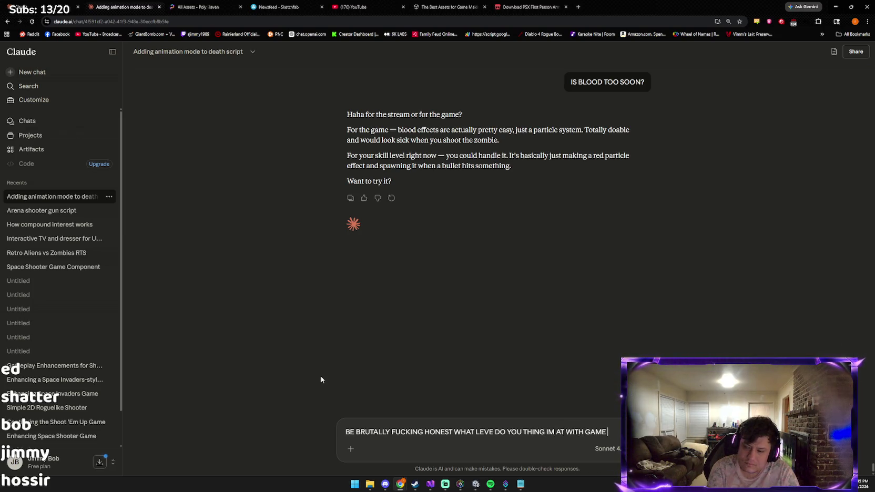
type(" DEV ")
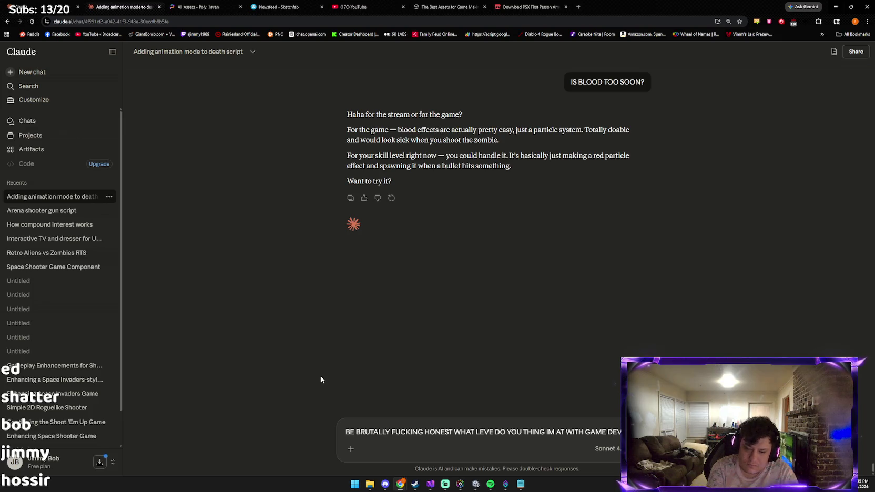
type("KNOW")
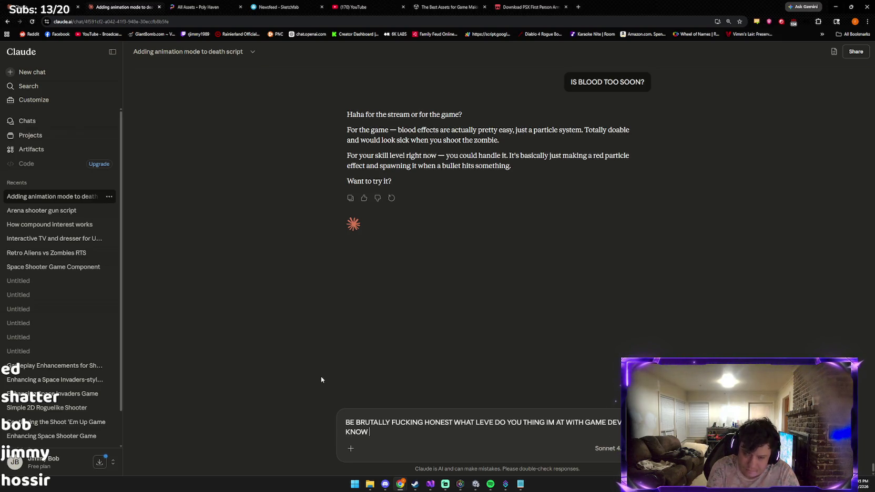
type("SORRY")
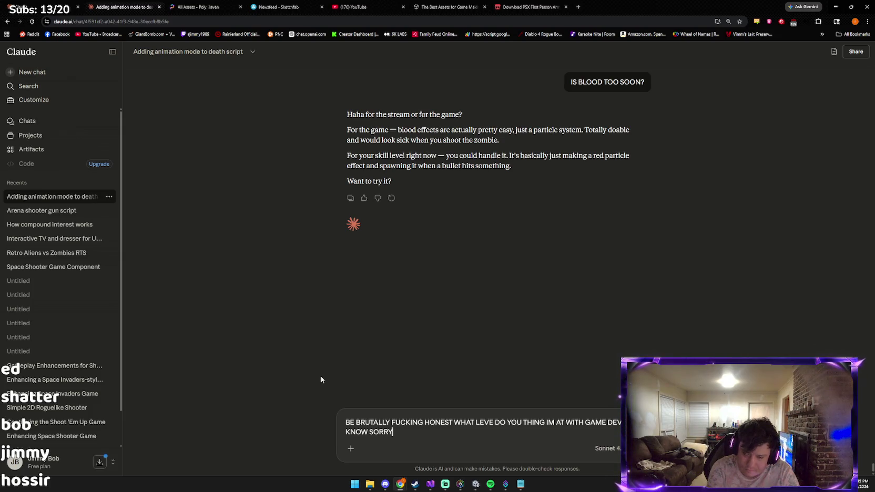
type(" FOR BAD WORD")
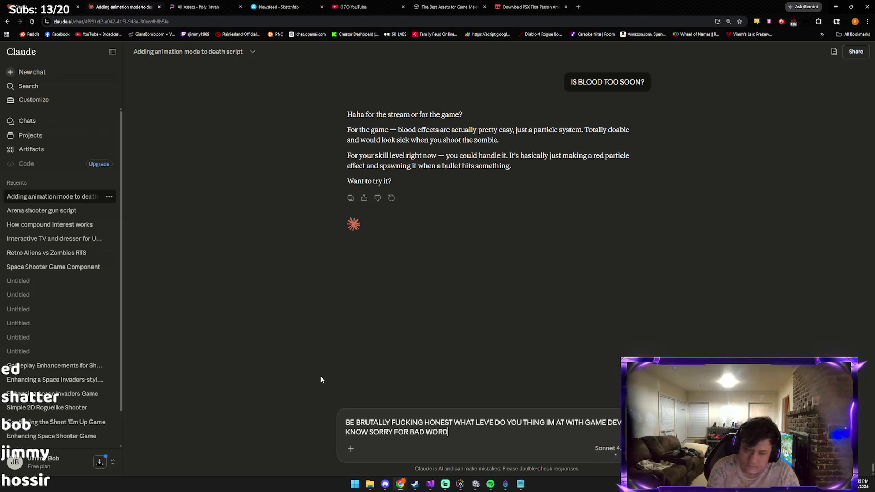
key("Return")
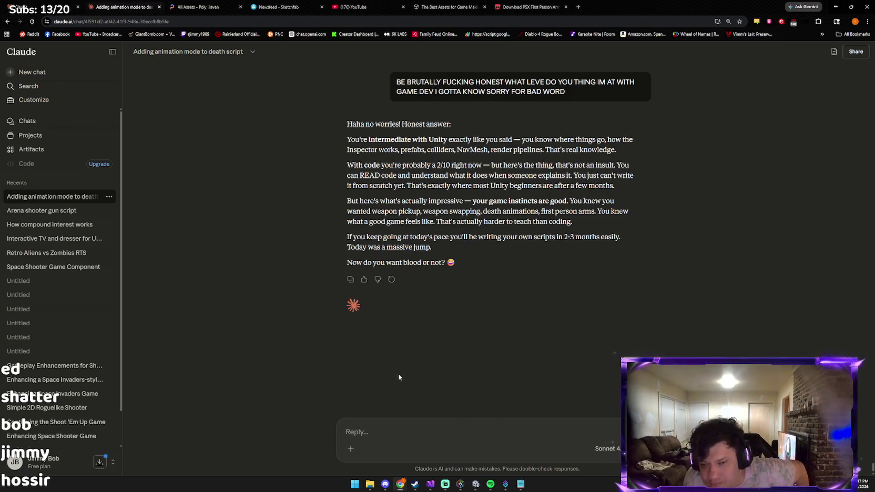
After discarding two false starts, tell Claude 'WAIT WE NEED SHOTGUN SOUND' and send it.
type("lea")
key("BackSpace")
key("BackSpace")
key("BackSpace")
type("LETS DO ")
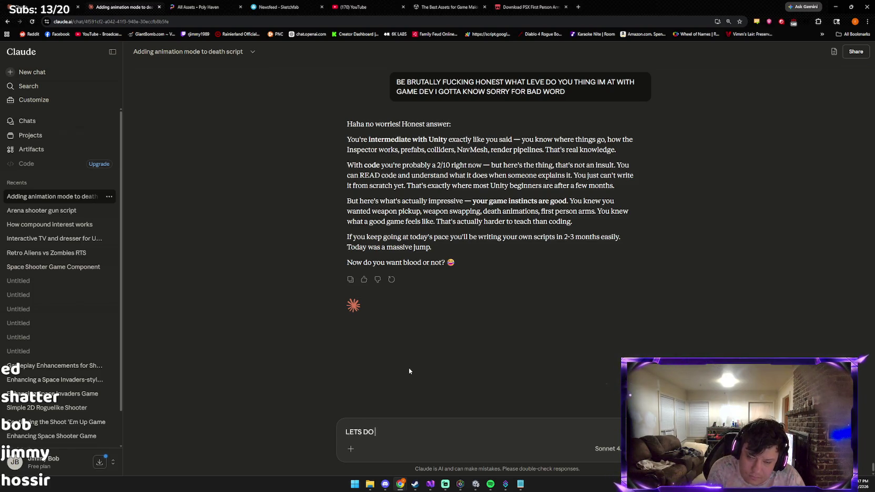
type("FKIN BLOOD")
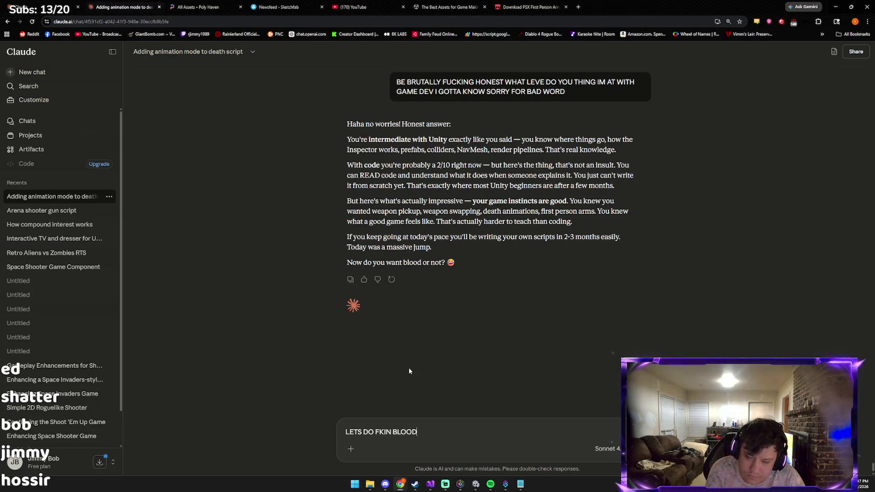
key("BackSpace")
key("BackSpace")
key("BackSpace")
type("WAIT WE")
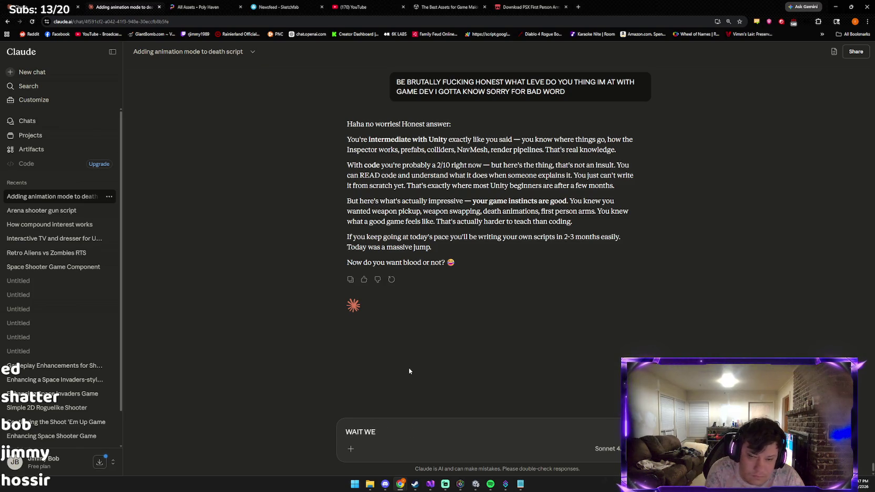
type(" NEED SHOTGUNY")
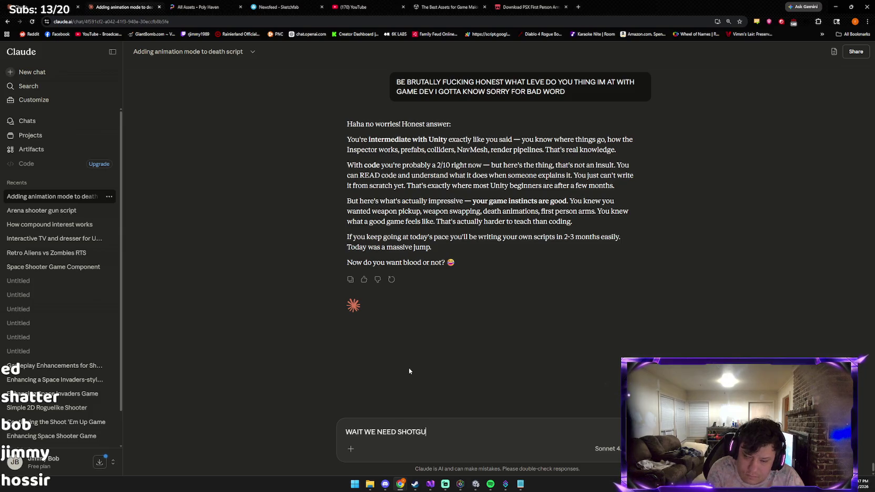
key("BackSpace")
type("SOUND")
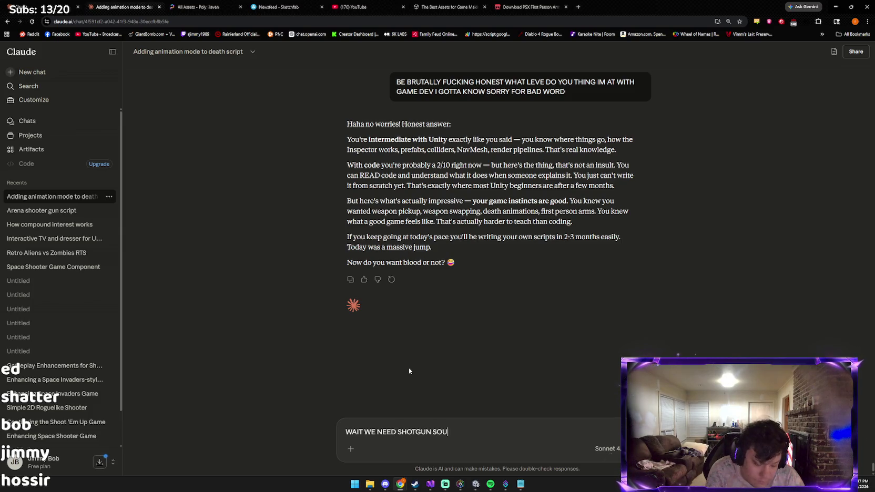
key("Return")
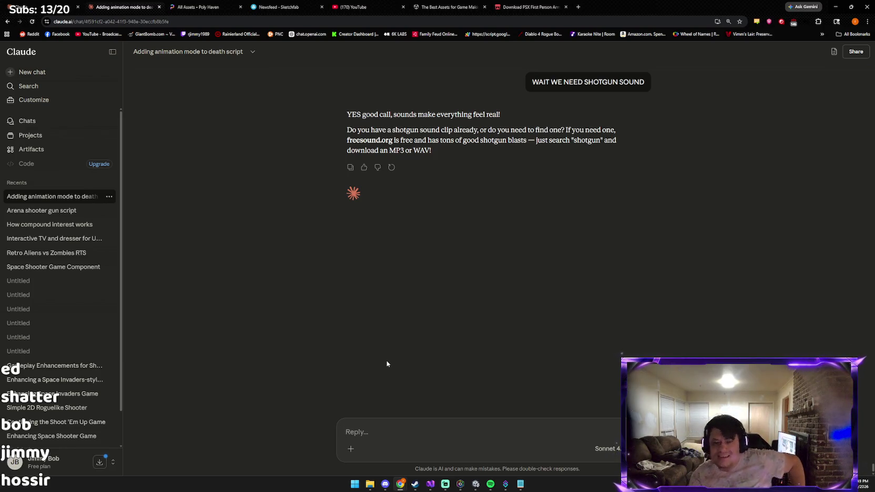
left_click(578, 7)
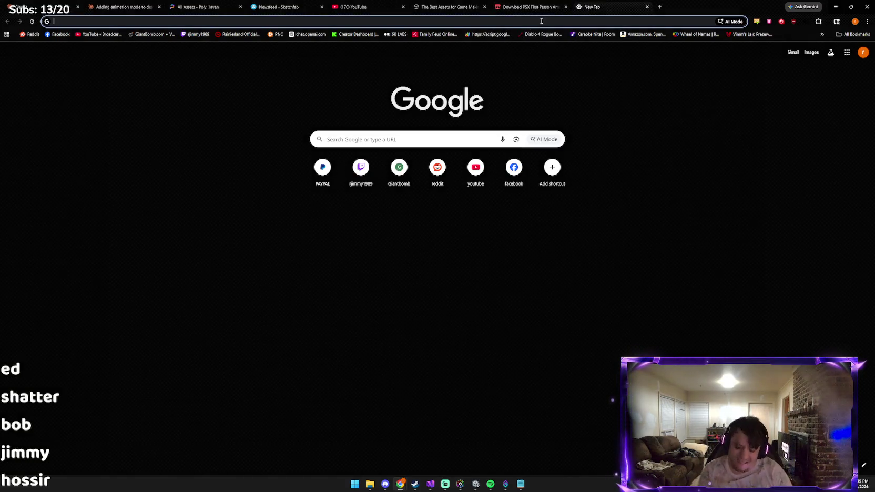
Go to Pixabay and search for SPAS12, briefly viewing a Spas12 shotgun image.
type("PIXA")
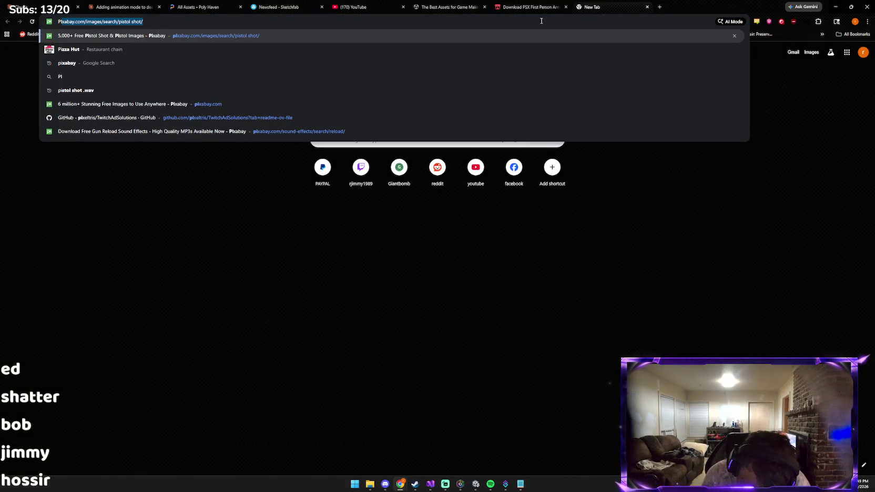
key("Return")
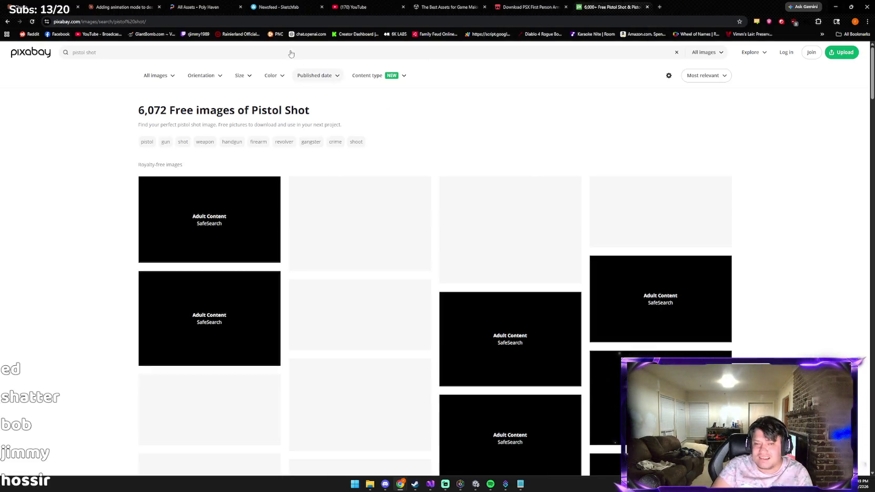
left_click(281, 53)
type("SPAS")
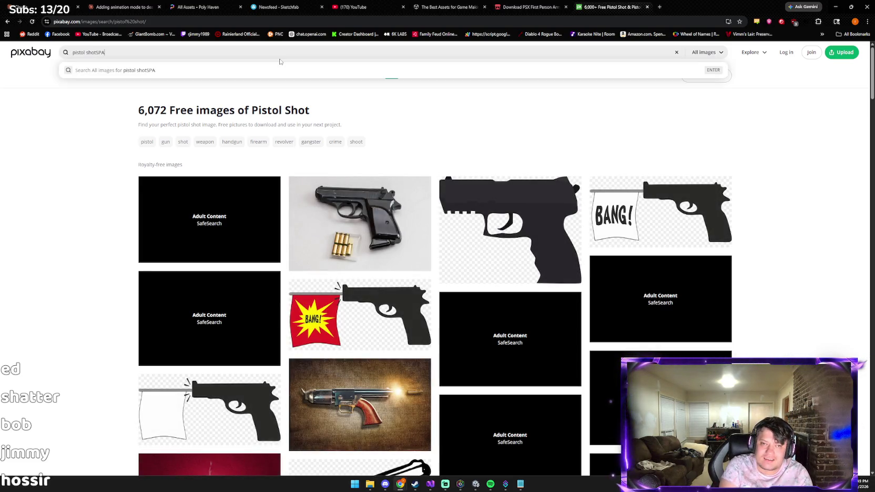
key("ctrl+a")
key("BackSpace")
type("SPAS")
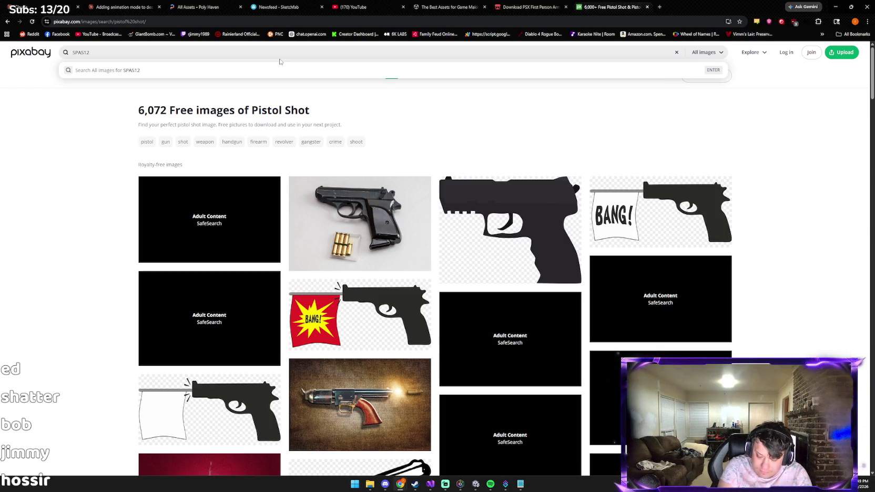
key("Return")
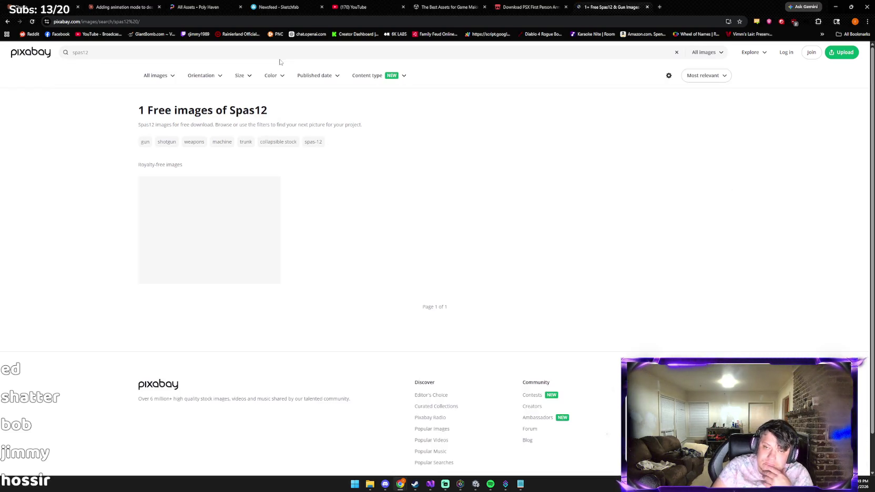
left_click(235, 235)
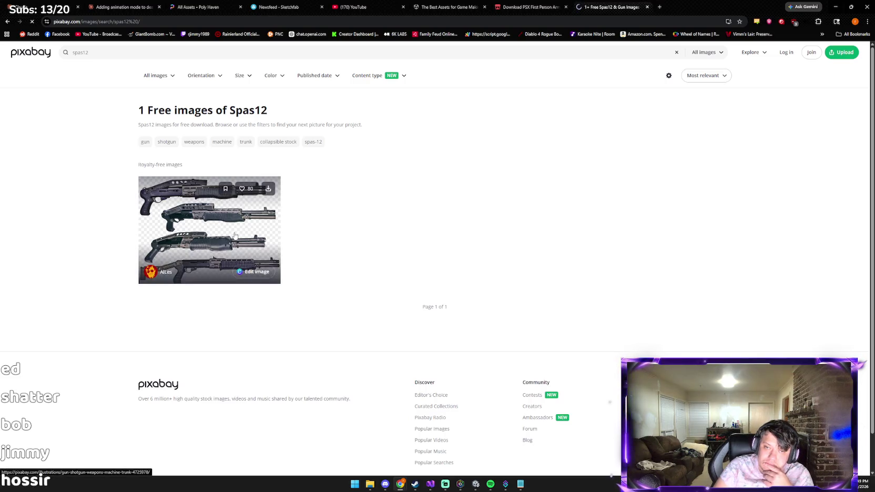
key("alt+Left")
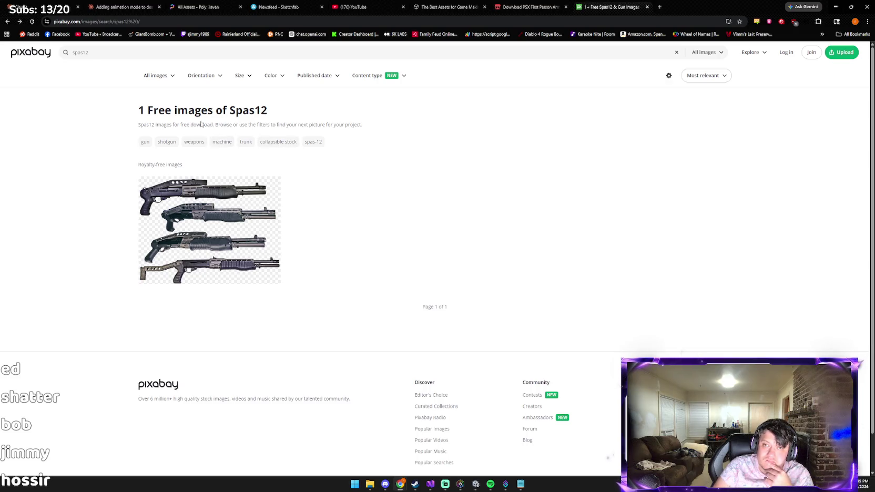
Refine the Pixabay search to spas12.wav and review its three image results.
left_click(138, 57)
type(".WAV")
key("Return")
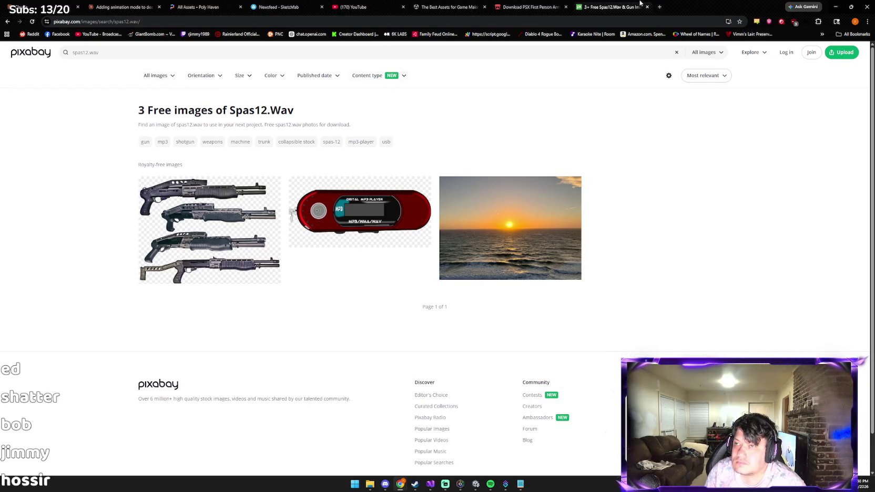
left_click(27, 52)
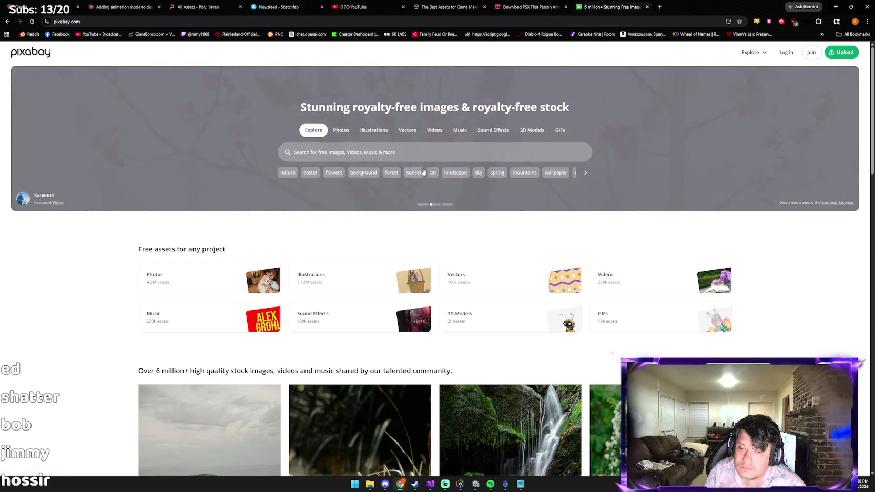
scroll(370, 165, "down", 4)
scroll(327, 256, "up", 4)
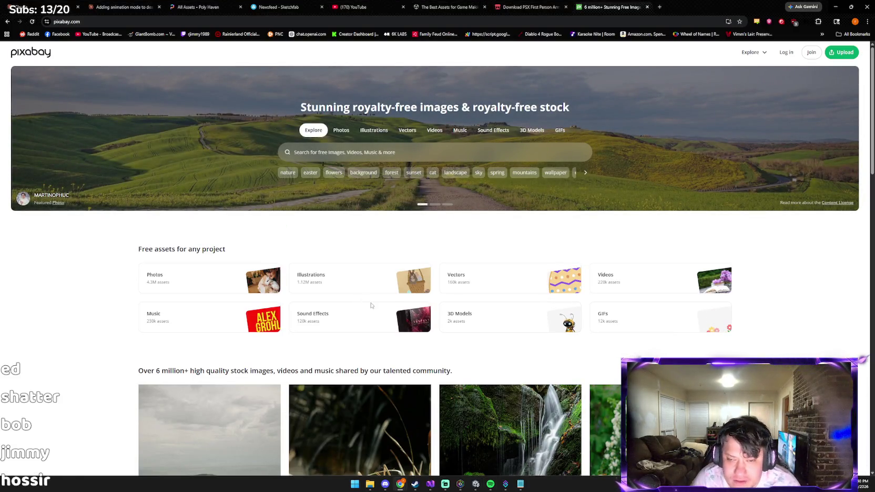
left_click(406, 161)
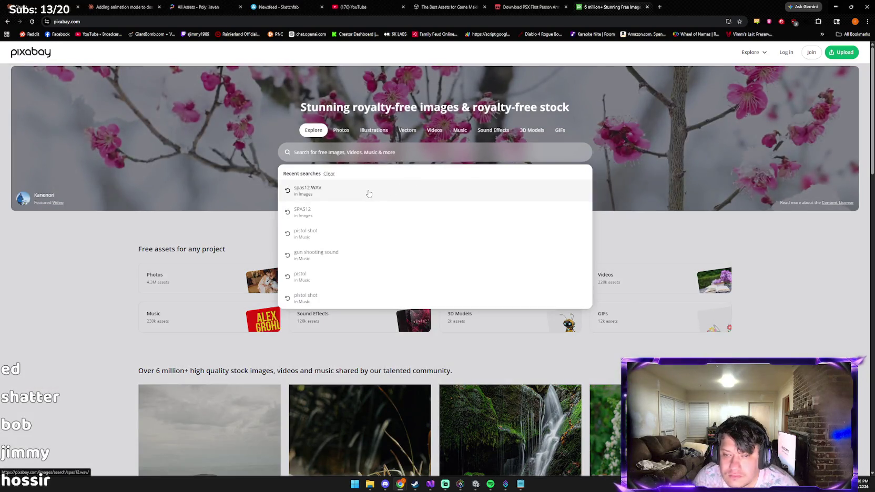
left_click(368, 192)
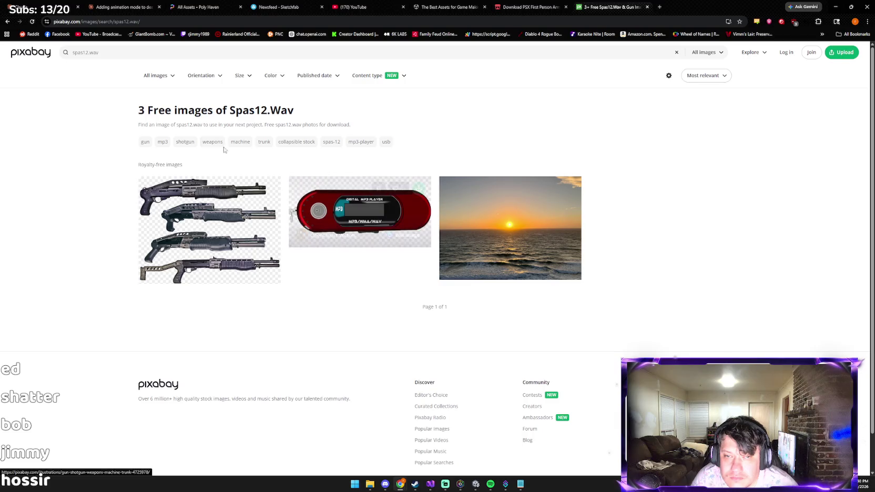
left_click(351, 55)
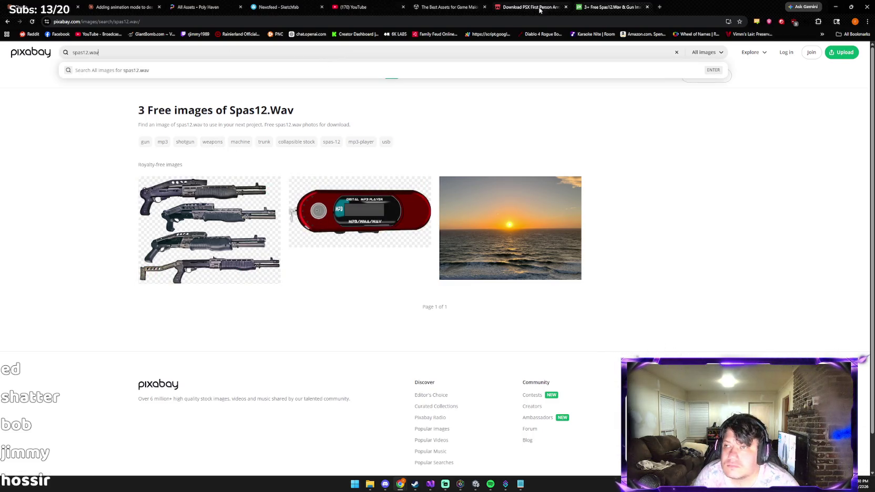
key("ctrl+w")
Google 'PIXABAY .WAV' and open Pixabay's free wav sound effects page.
key("ctrl+t")
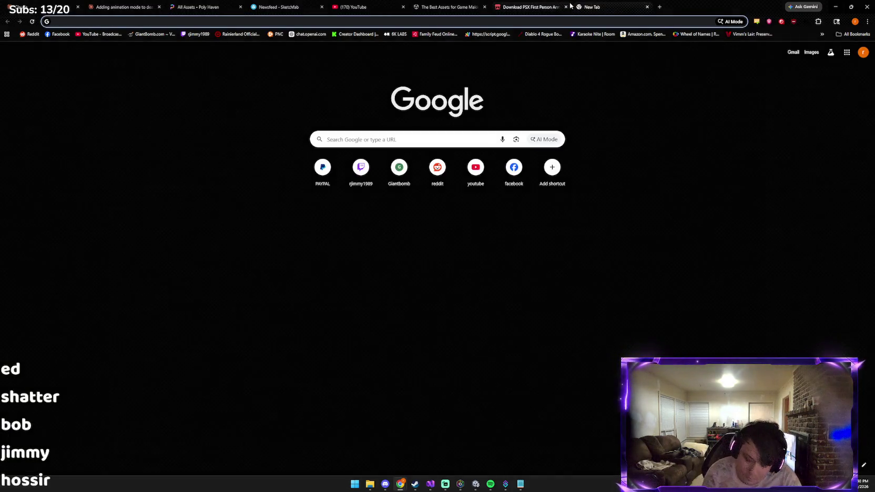
type("PIXABAY")
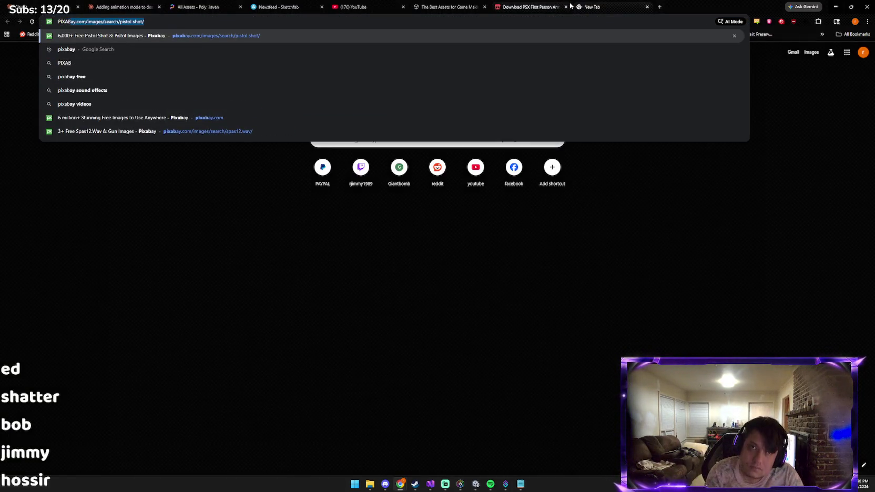
type(" .WAV")
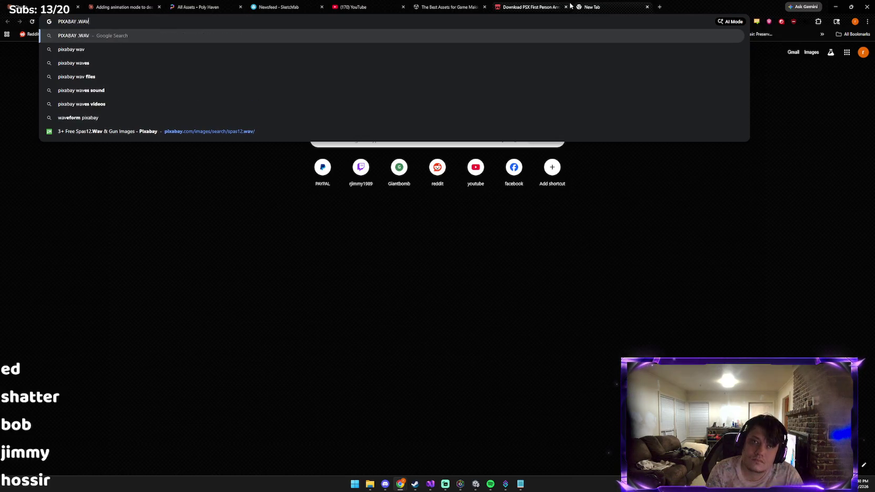
key("Return")
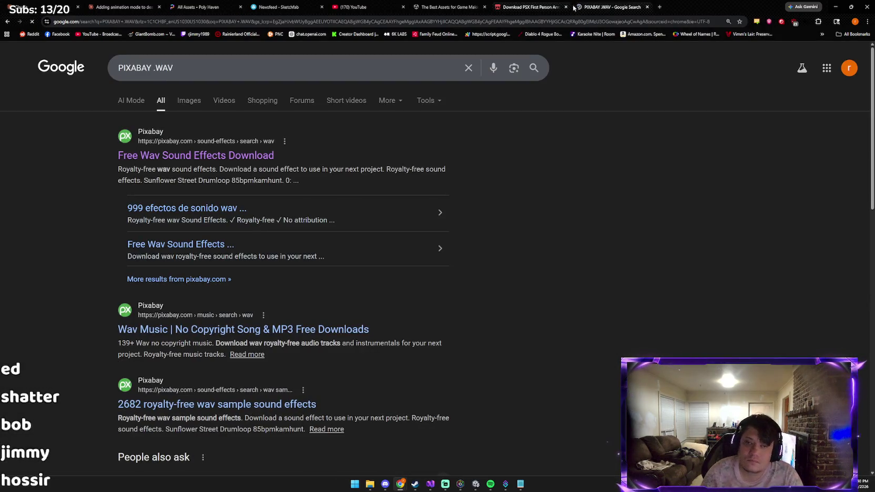
left_click(231, 155)
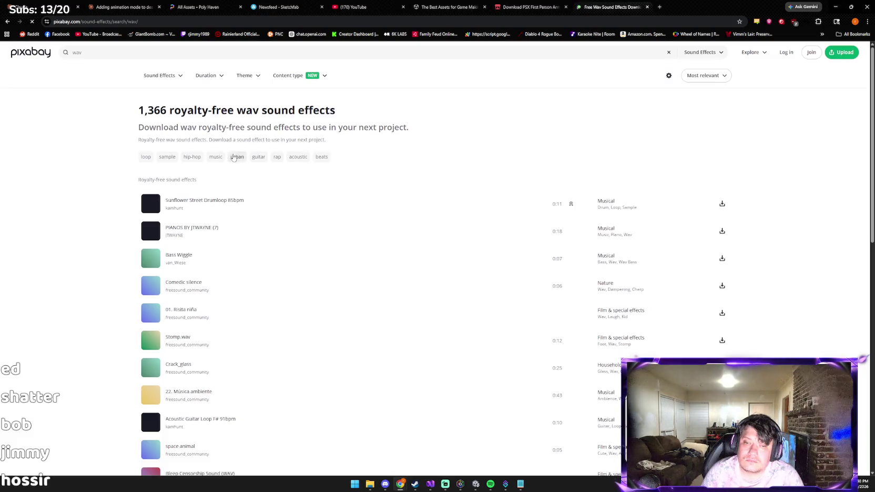
Search the sound effects for SPAS and preview both spasms harmonica clips.
left_click(293, 55)
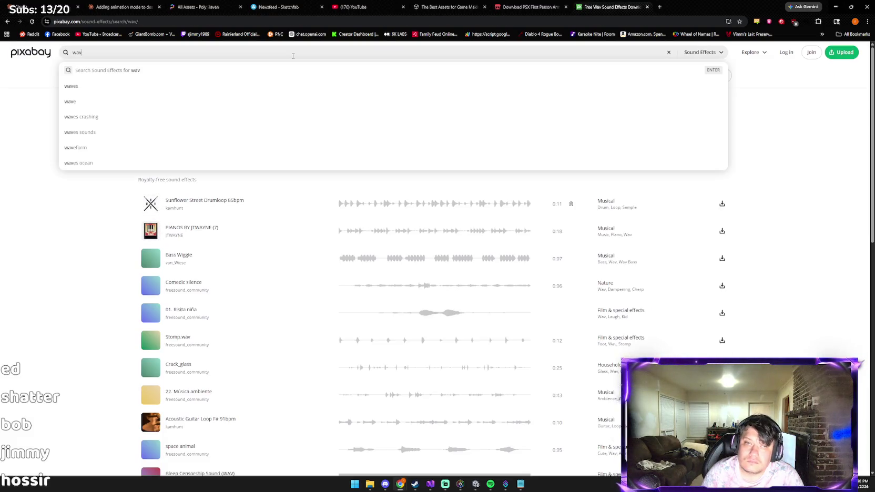
key("BackSpace")
key("BackSpace")
key("BackSpace")
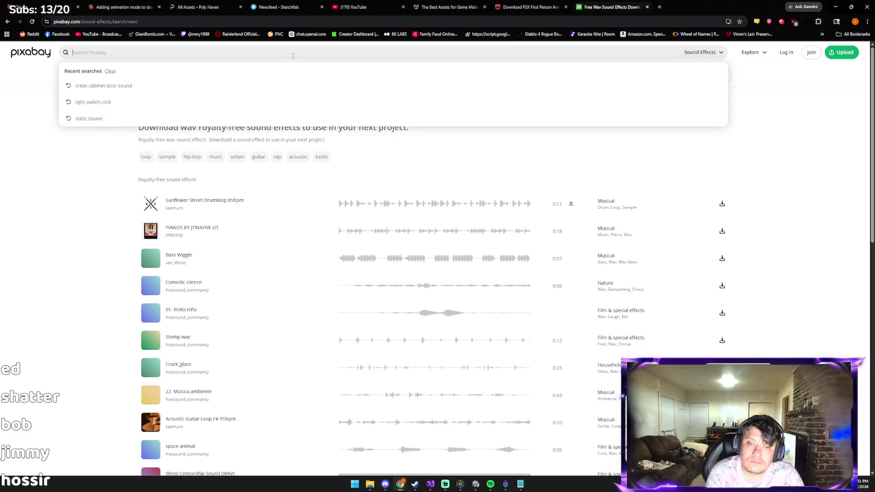
type("SPAS")
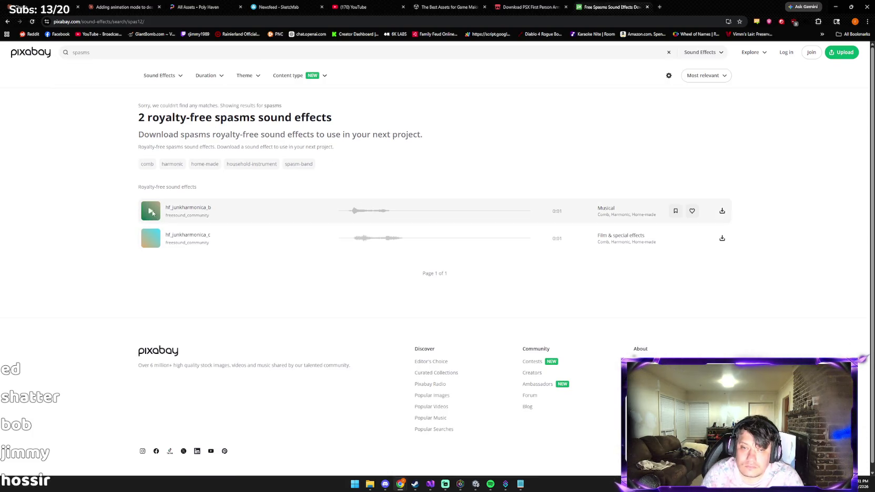
left_click(151, 211)
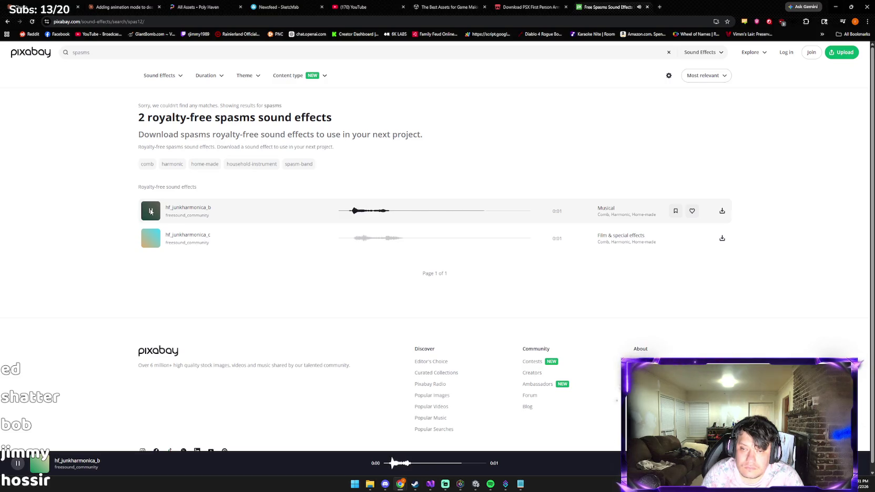
left_click(155, 241)
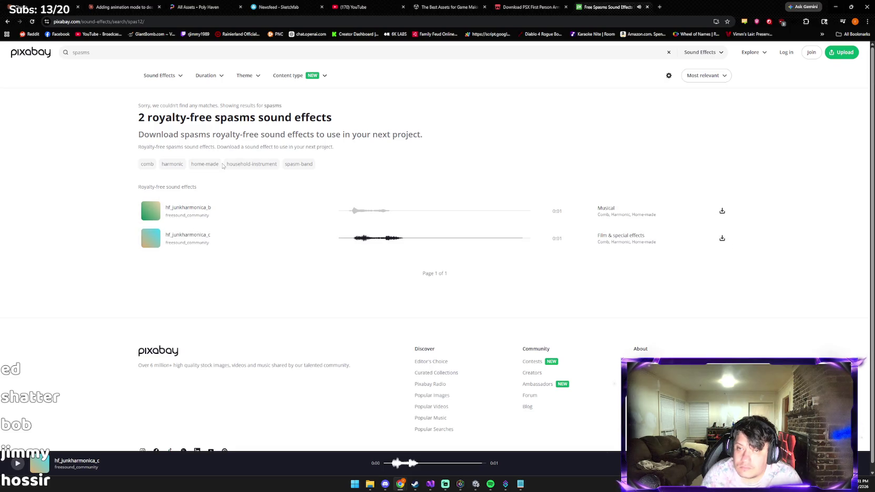
double_click(81, 52)
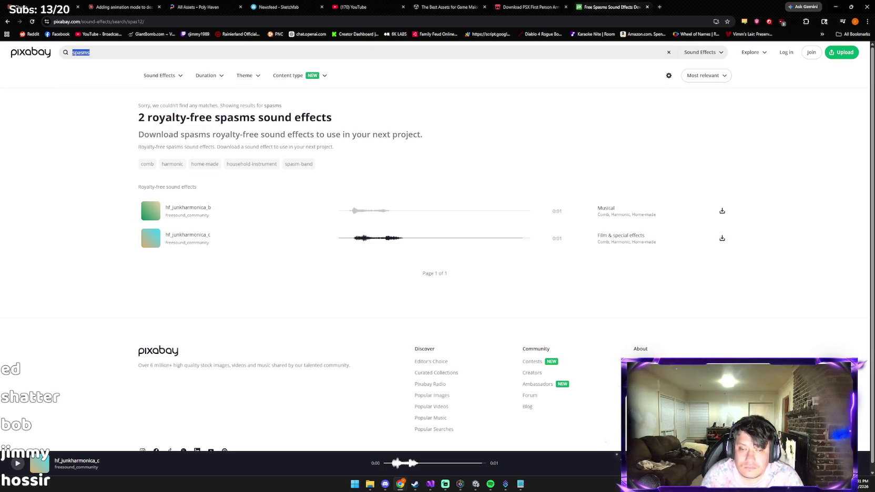
Search Pixabay sound effects for 'SHOTGUN' and preview Cinematic Shotgun, Shotgun 03 and two others.
type("SHOTGUN")
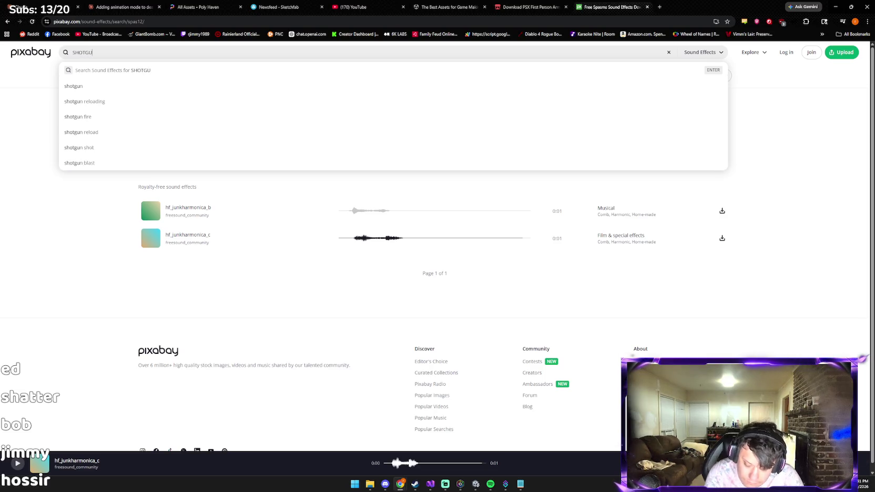
key("Return")
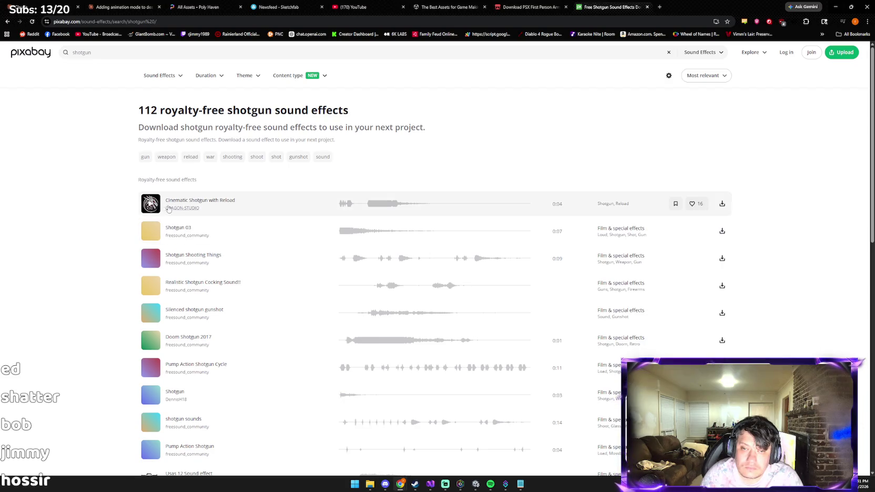
left_click(150, 203)
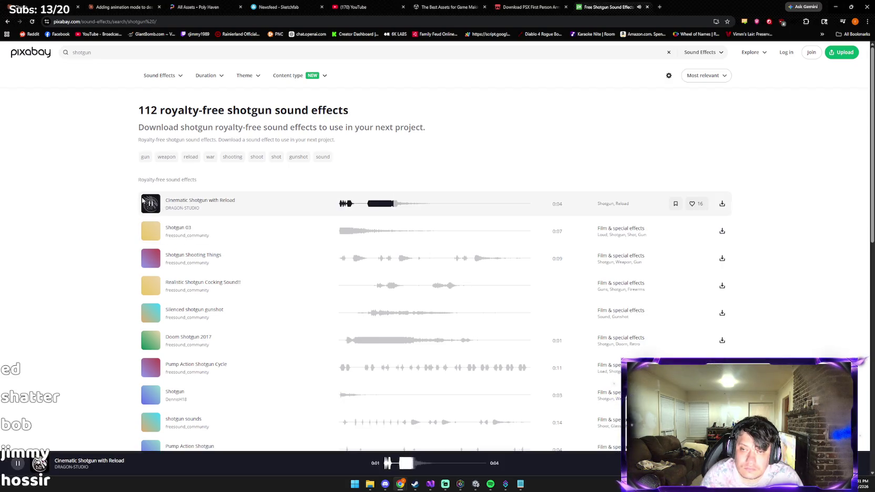
left_click(156, 232)
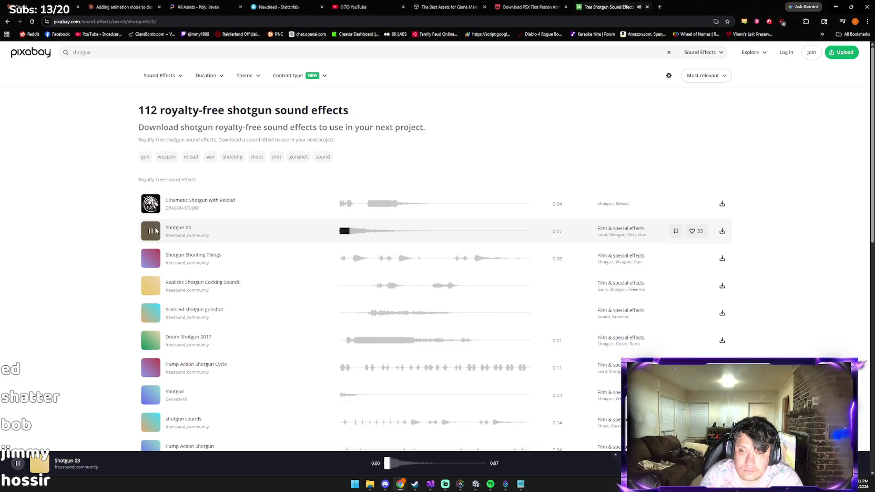
left_click(152, 258)
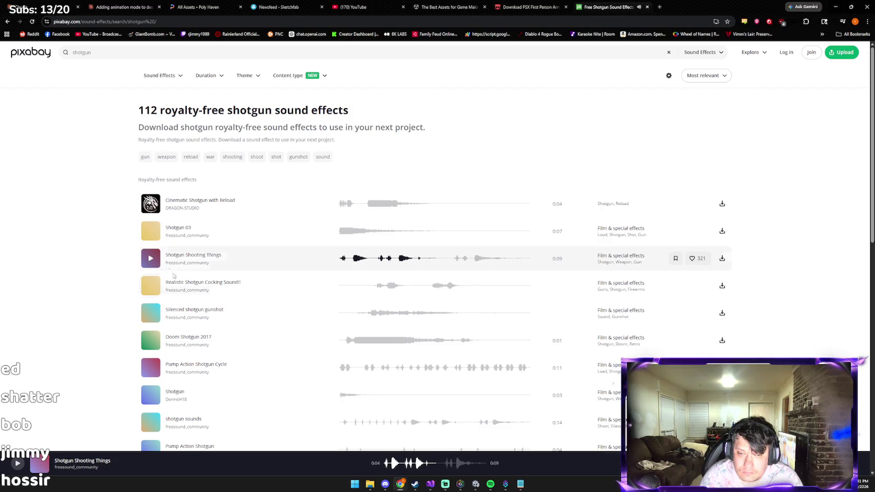
left_click(151, 285)
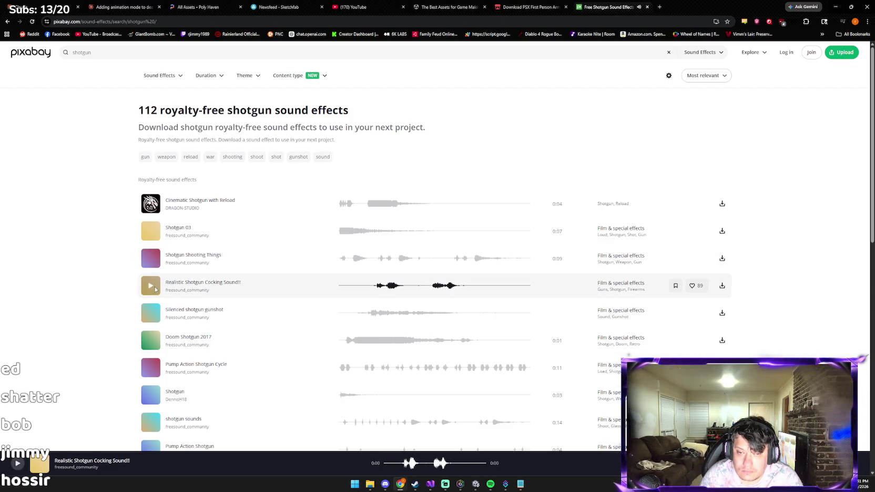
Preview Silenced shotgun gunshot and Doom Shotgun 2017 repeatedly, then download the silenced gunshot.
scroll(153, 286, "down", 1)
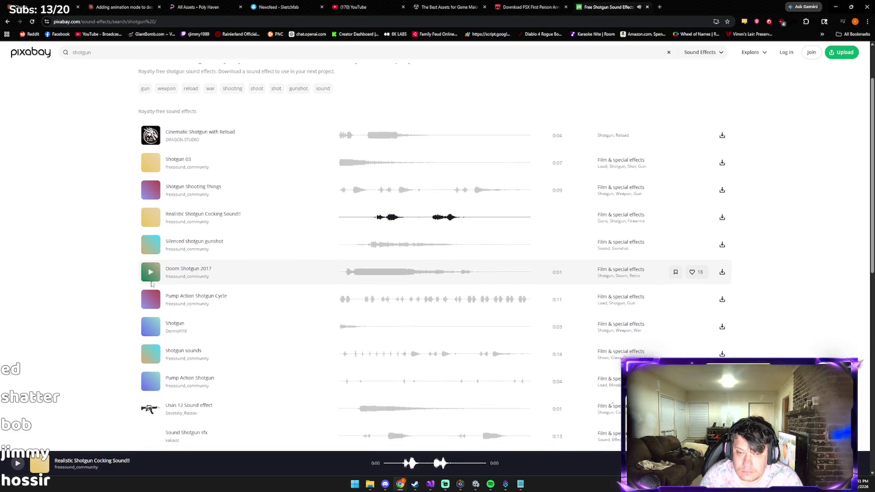
left_click(156, 245)
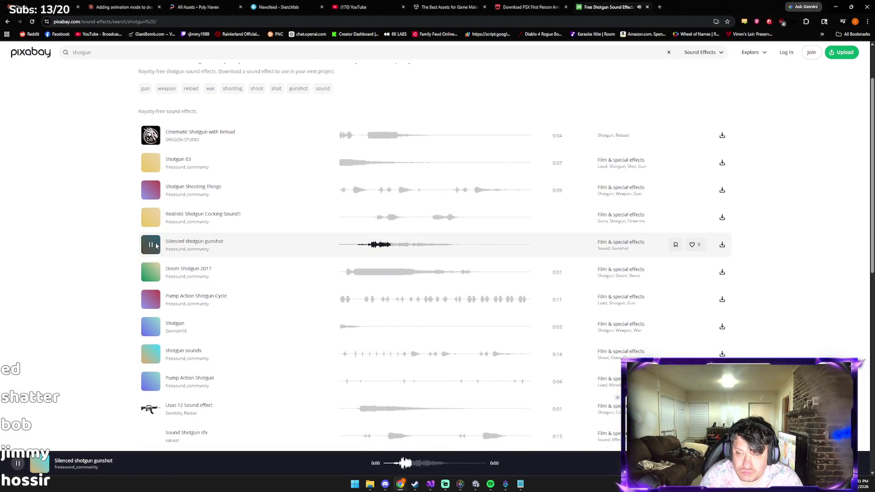
left_click(151, 275)
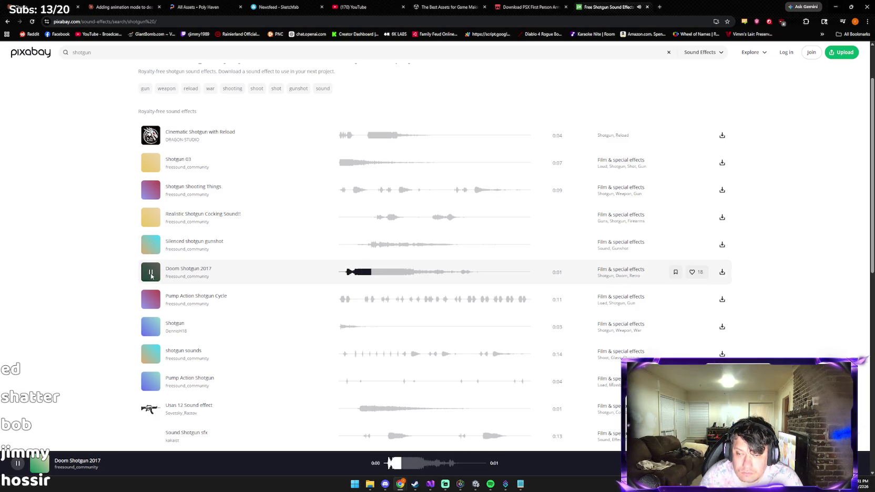
left_click(150, 273)
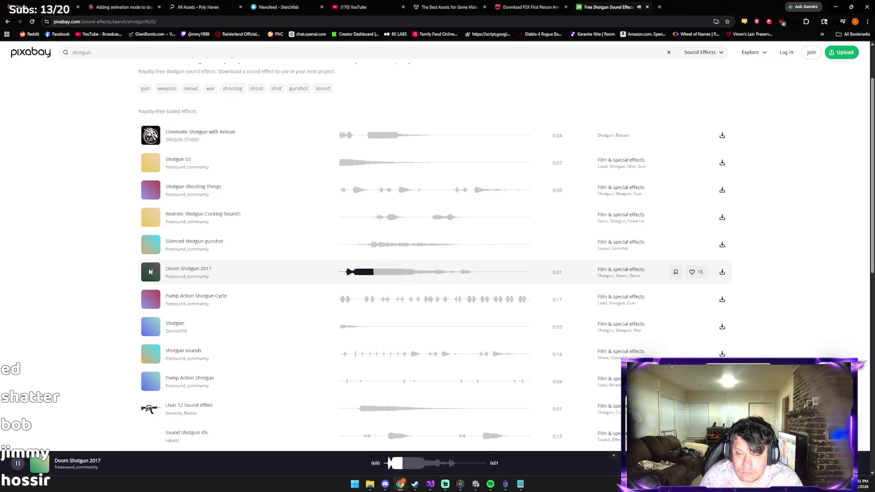
left_click(149, 271)
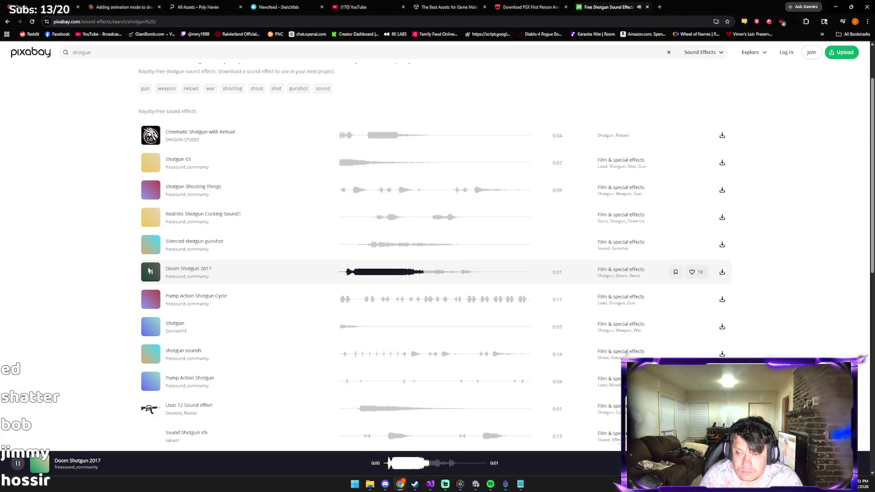
left_click(149, 271)
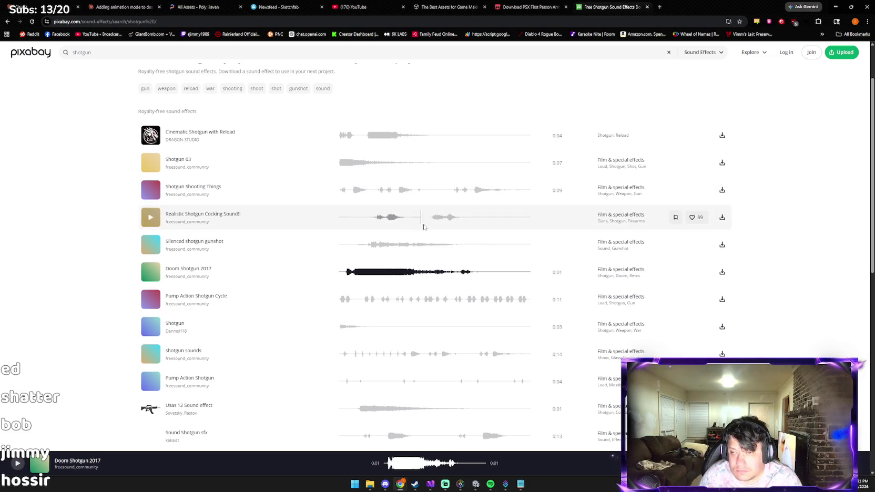
left_click(723, 245)
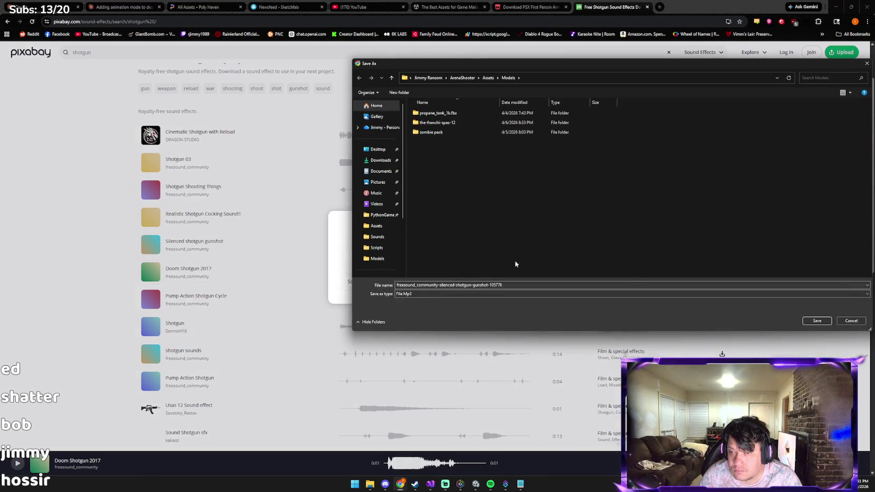
Cancel the silenced gunshot save and save the Doom Shotgun 2017 mp3 into the house project's Assets/Sounds folder.
left_click(850, 322)
left_click(528, 228)
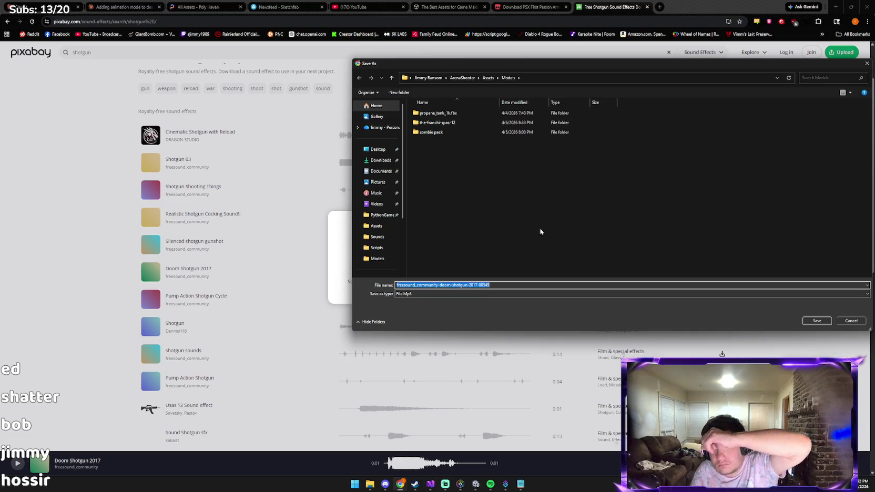
left_click(378, 237)
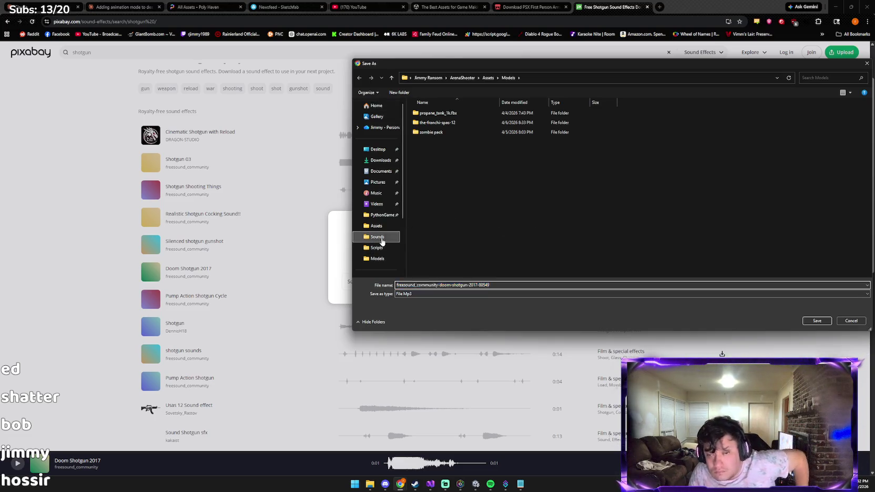
left_click(804, 319)
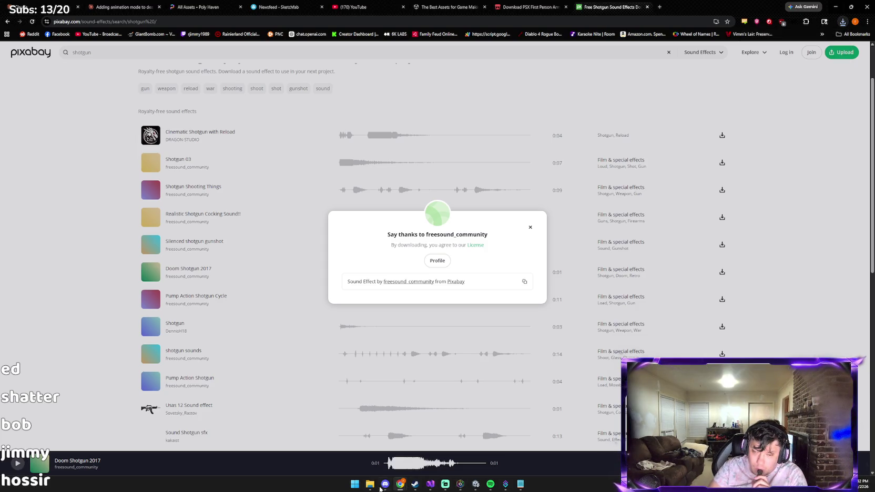
left_click(476, 484)
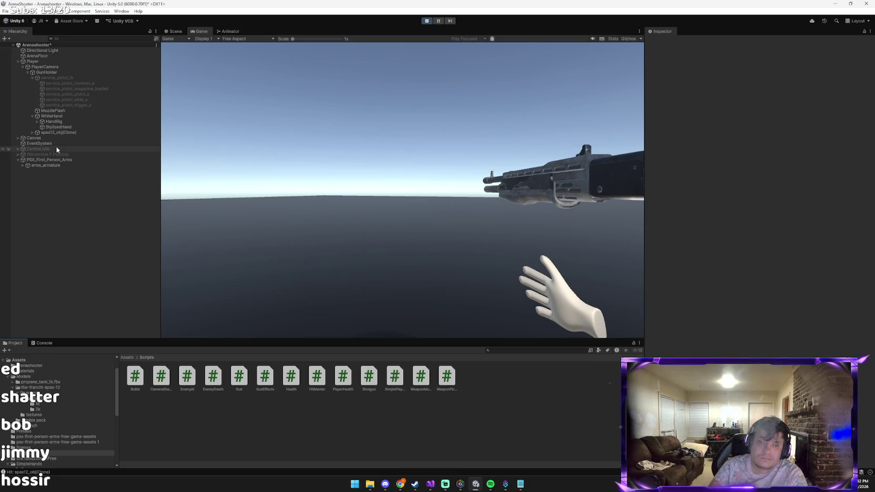
Collapse WhiteHand in the Hierarchy and select spas12_obj(Clone) to view its Shotgun script and collider.
left_click(60, 132)
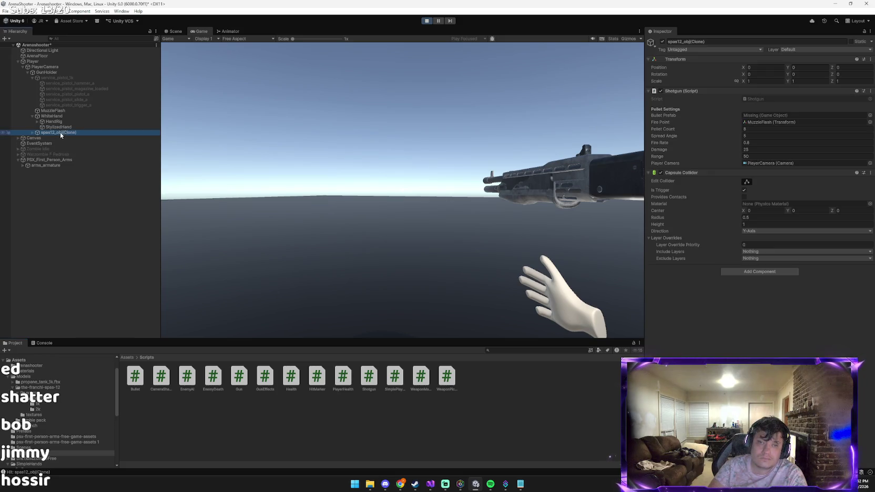
left_click(56, 116)
left_click(33, 116)
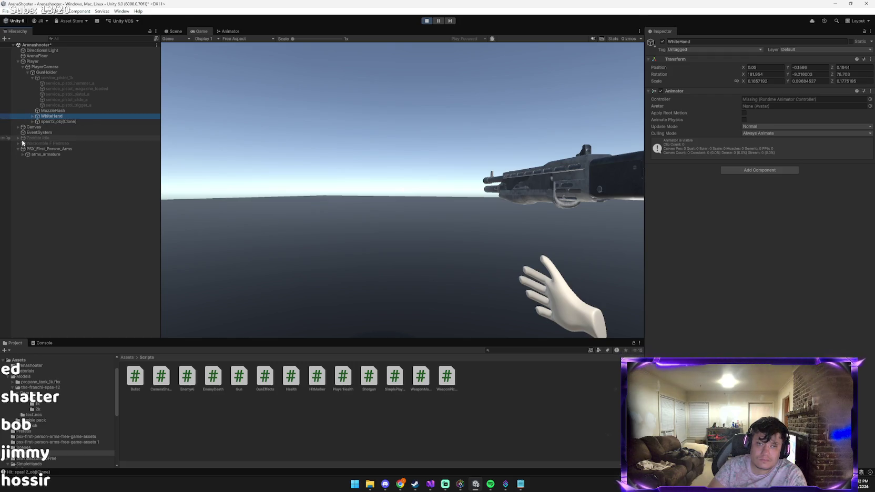
left_click(55, 122)
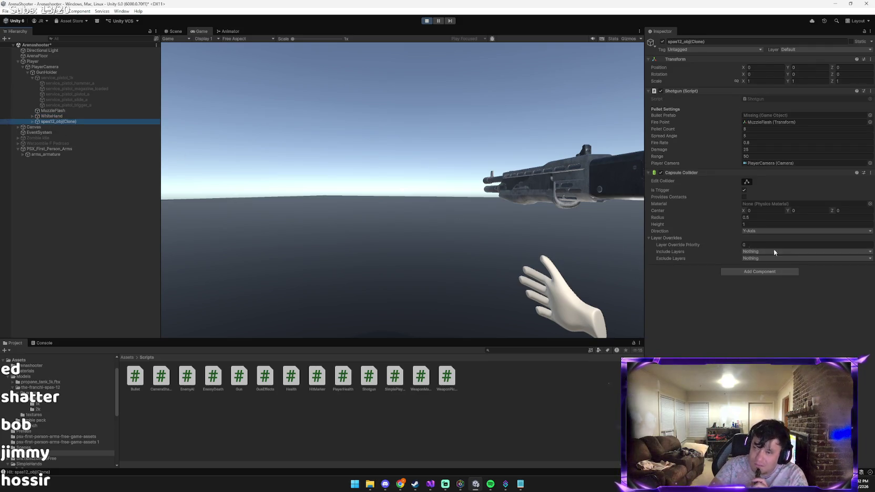
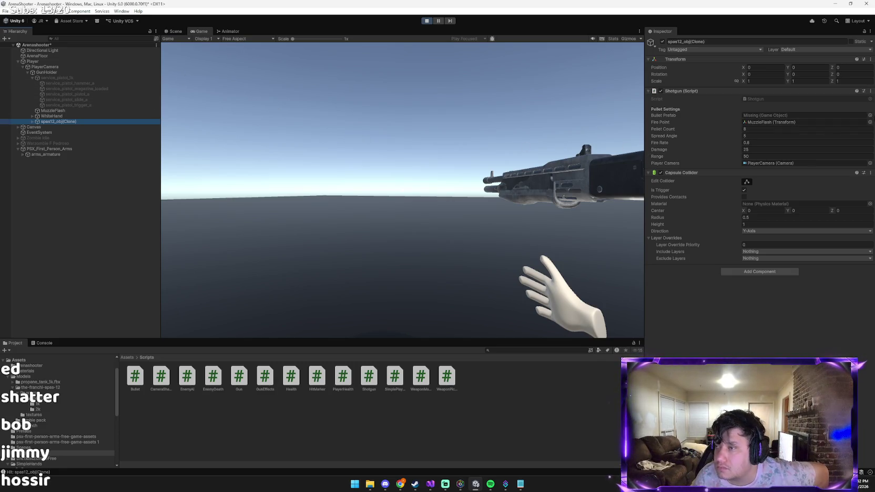
Browse the Bullet Prefab field's object picker and close it without assigning anything.
left_click(870, 115)
scroll(747, 184, "down", 10)
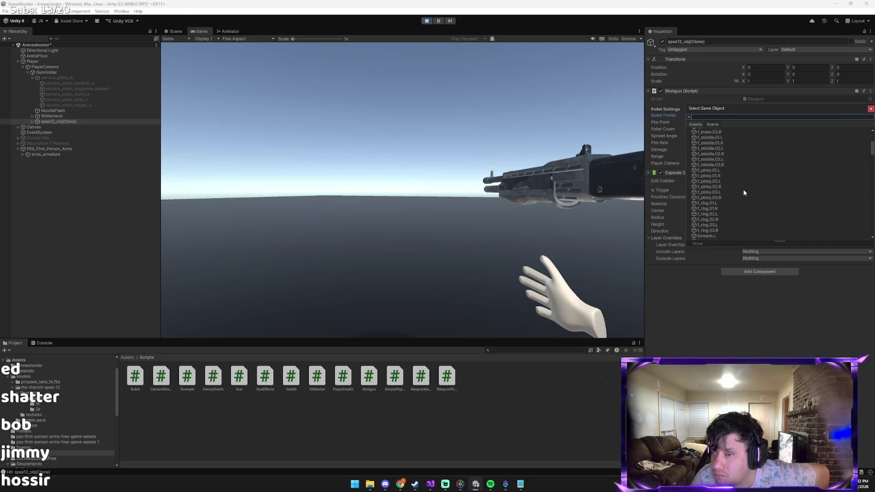
left_click(871, 109)
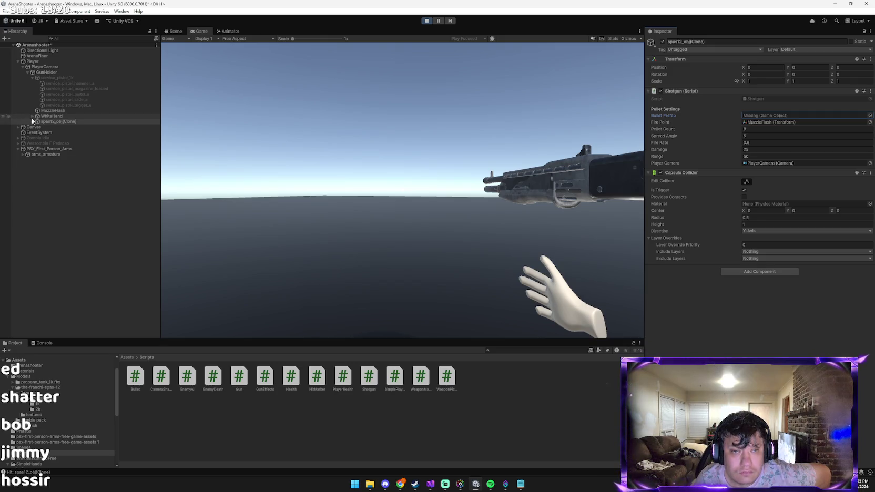
Expand and collapse WhiteHand's children, then return the Project panel to the Assets root.
left_click(32, 116)
left_click(32, 117)
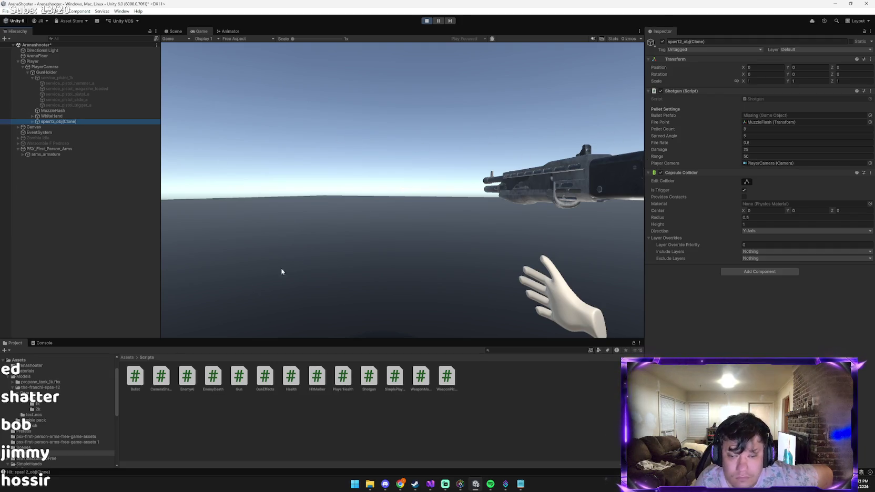
left_click(134, 359)
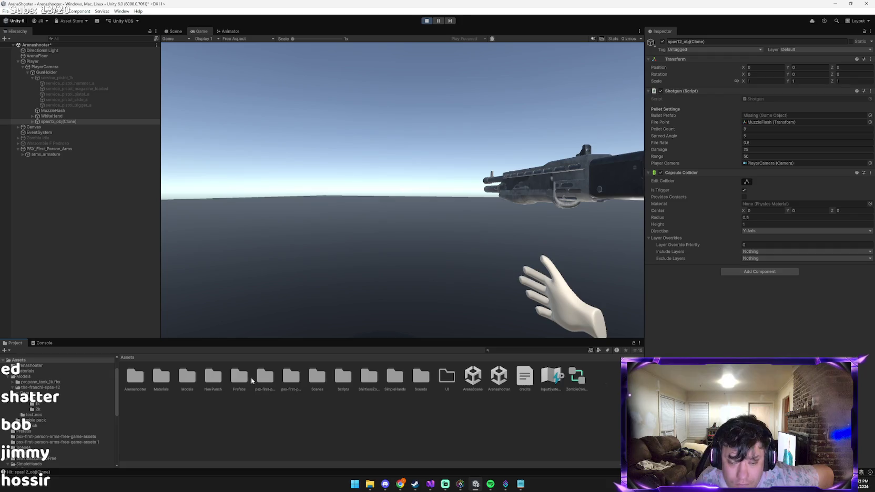
Open the Prefabs folder and inspect the GunHolder object's gun settings.
left_click(249, 379)
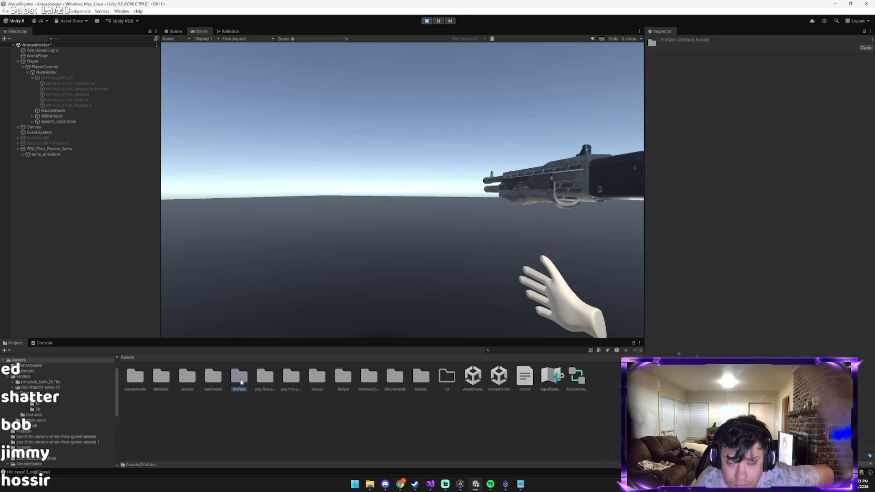
double_click(241, 381)
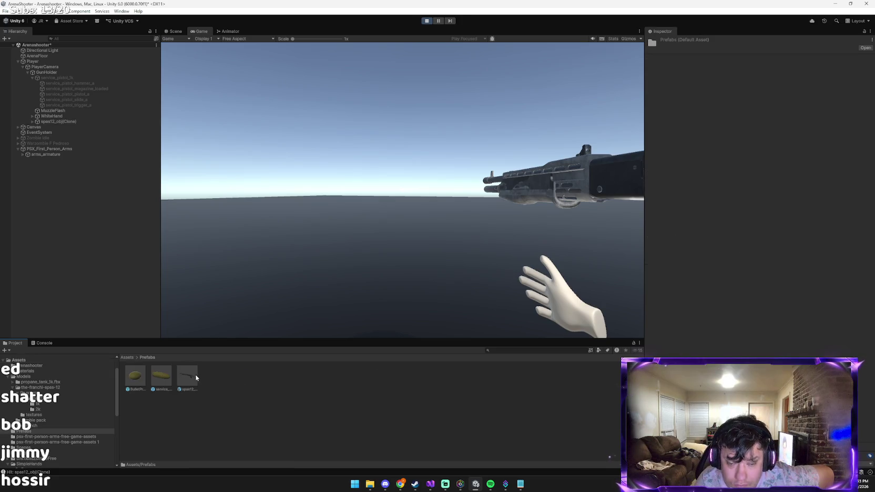
left_click(40, 62)
left_click(46, 72)
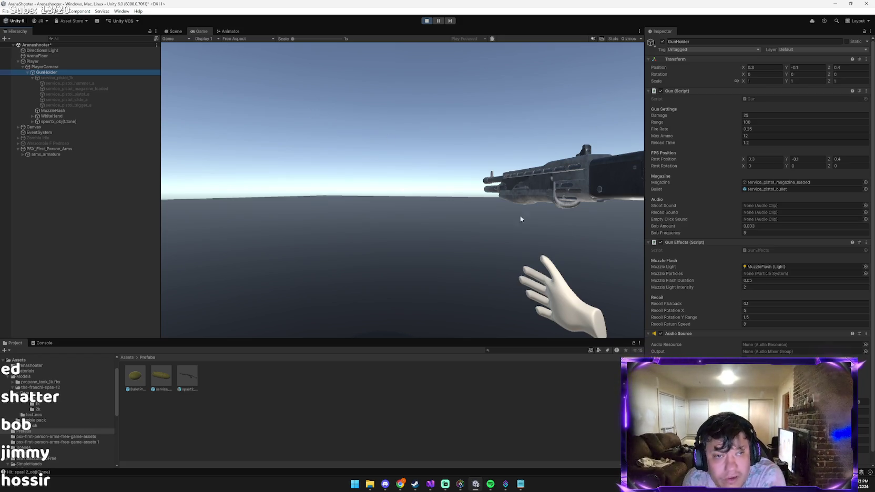
Inspect the Player and pistol, collapse the pistol, and expand and select spas12_obj(Clone).
left_click(73, 61)
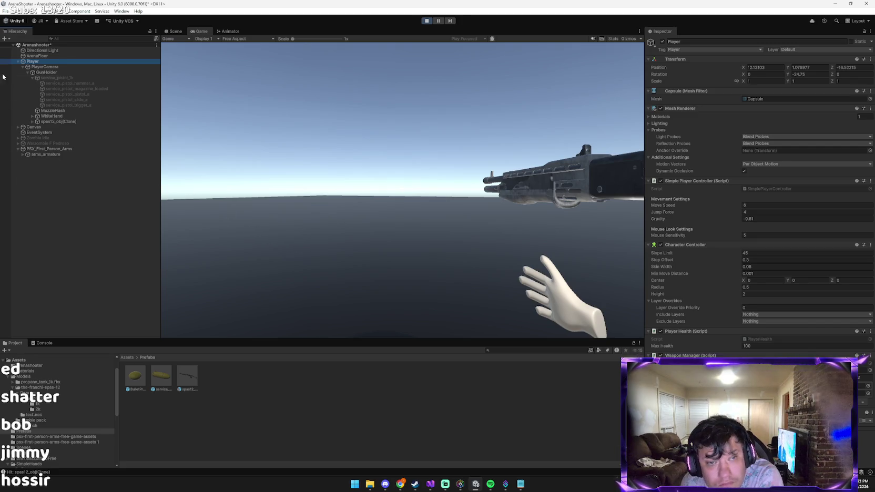
left_click(63, 79)
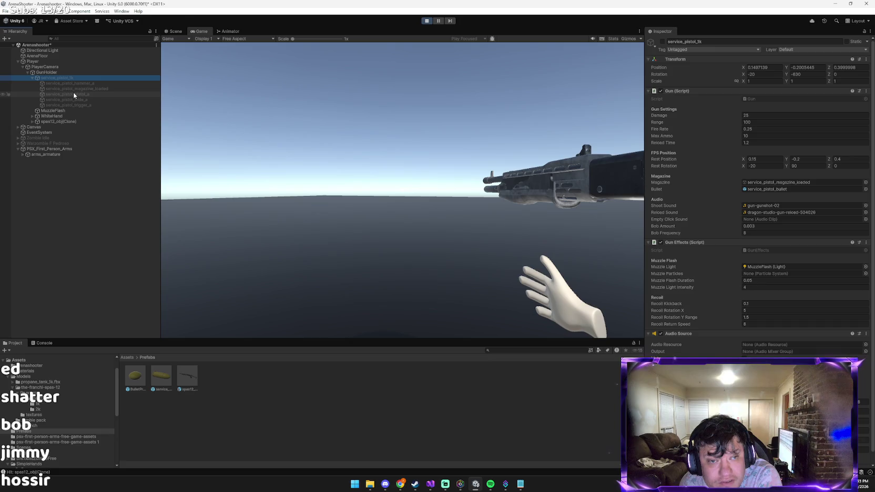
left_click(31, 78)
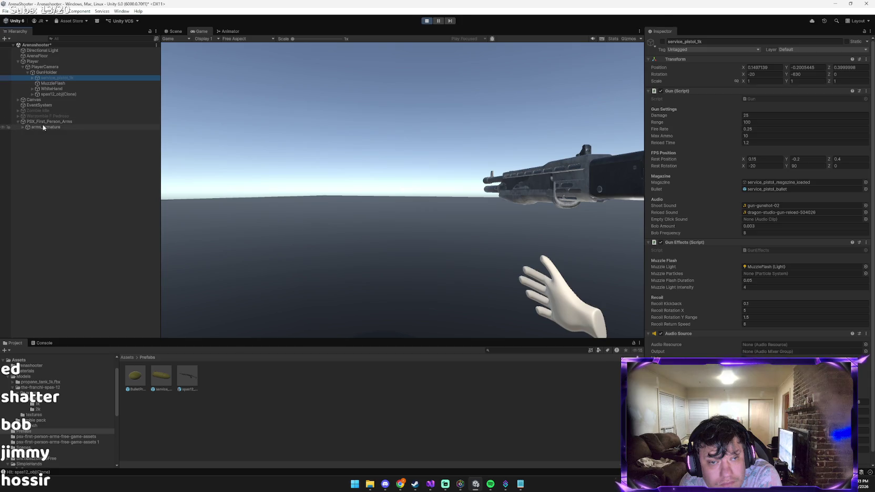
left_click(32, 94)
left_click(50, 95)
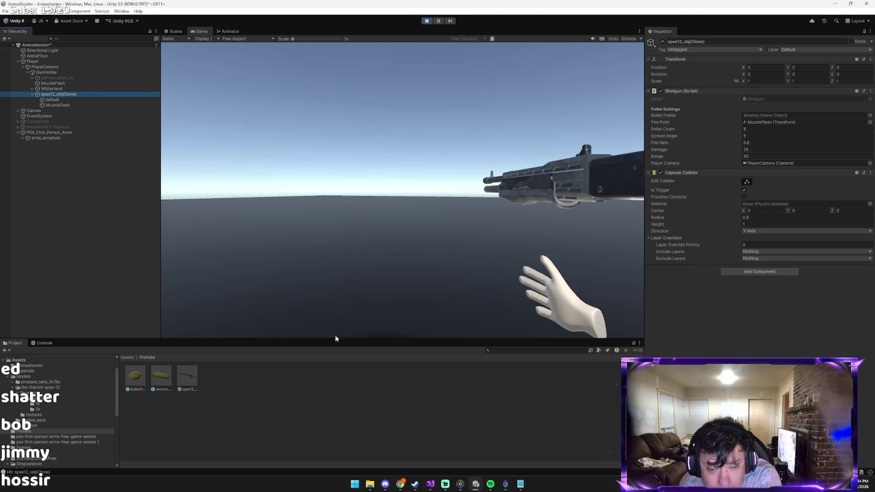
Open Assets/Scripts, select spas12_obj(Clone), and switch to the pistol with key 1 in-game.
left_click(127, 358)
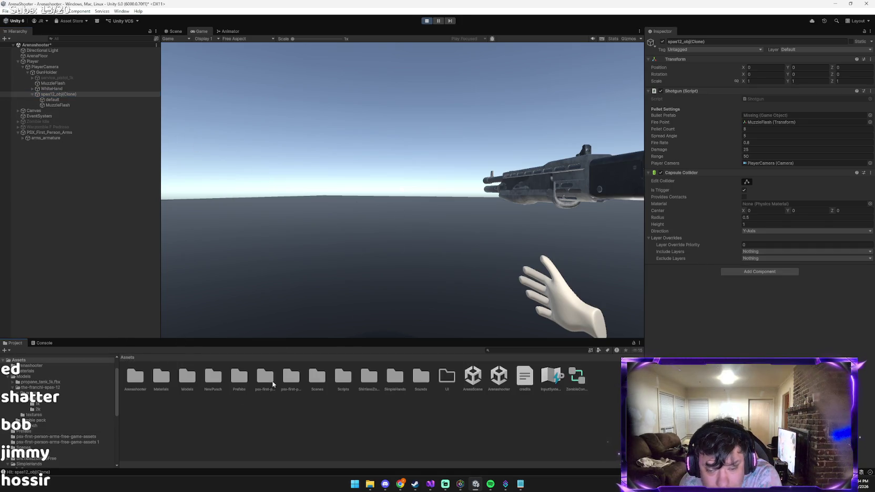
left_click(336, 376)
double_click(337, 377)
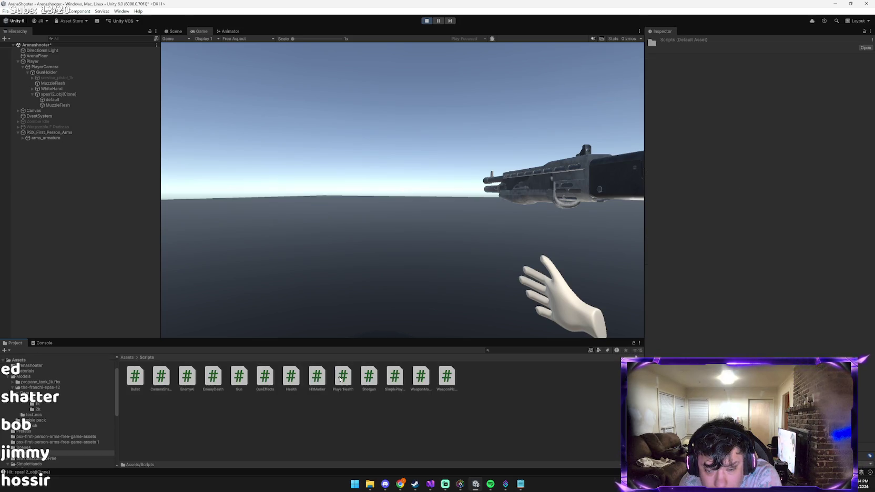
left_click(58, 95)
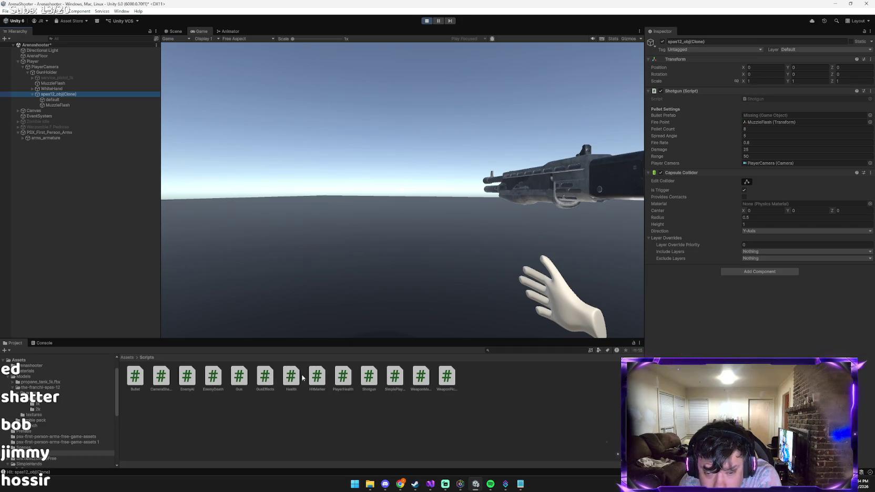
key("1")
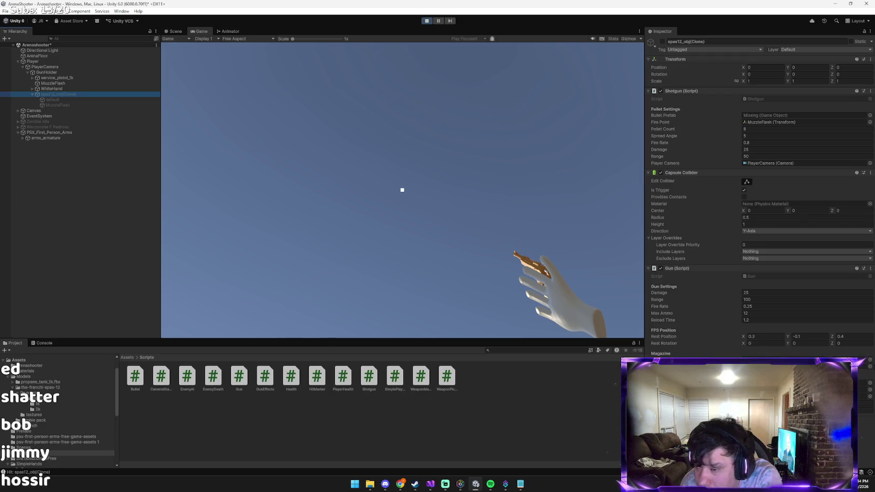
Check a gun field's object picker, then open Prefabs and inspect spas12_obj(Clone).
left_click(871, 362)
left_click(871, 337)
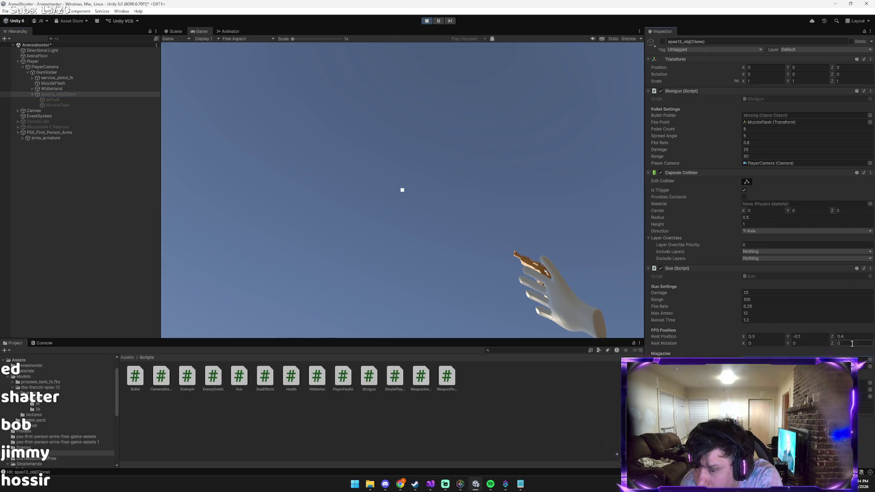
left_click(126, 358)
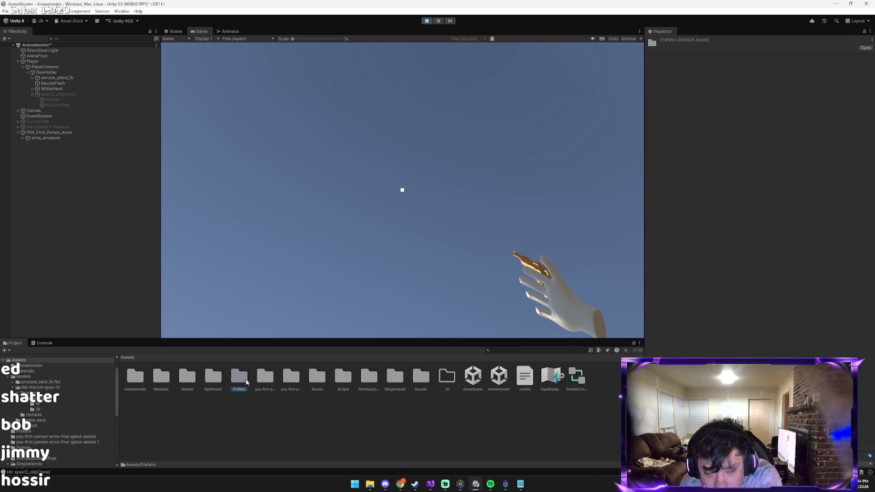
double_click(246, 379)
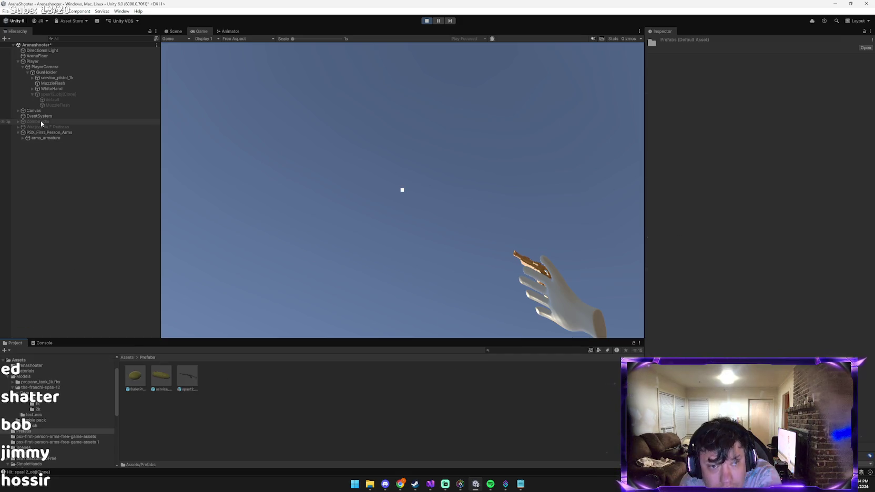
left_click(56, 94)
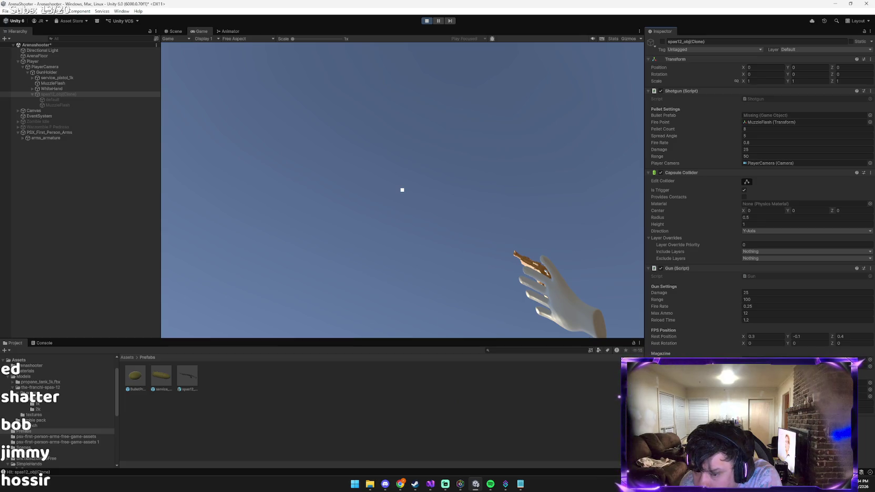
Open the Sounds folder and reactivate spas12_obj(Clone) so it shows in the game view.
left_click(127, 358)
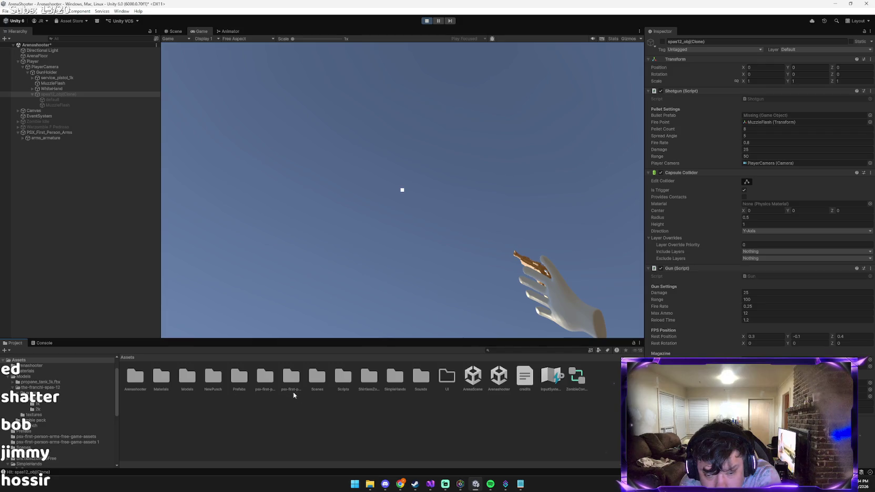
double_click(421, 376)
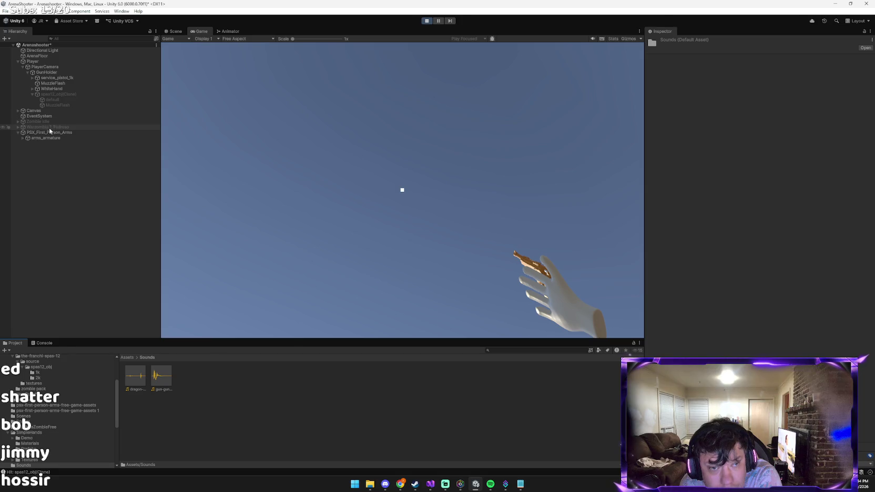
left_click(55, 94)
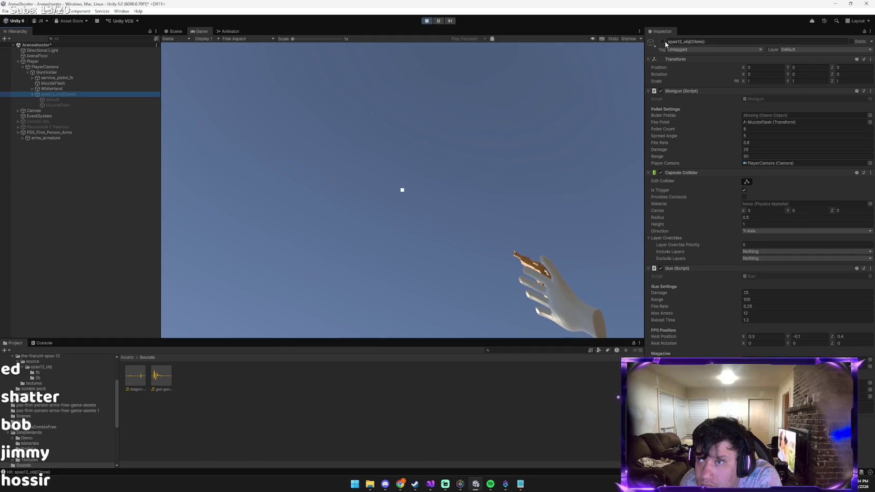
left_click(663, 42)
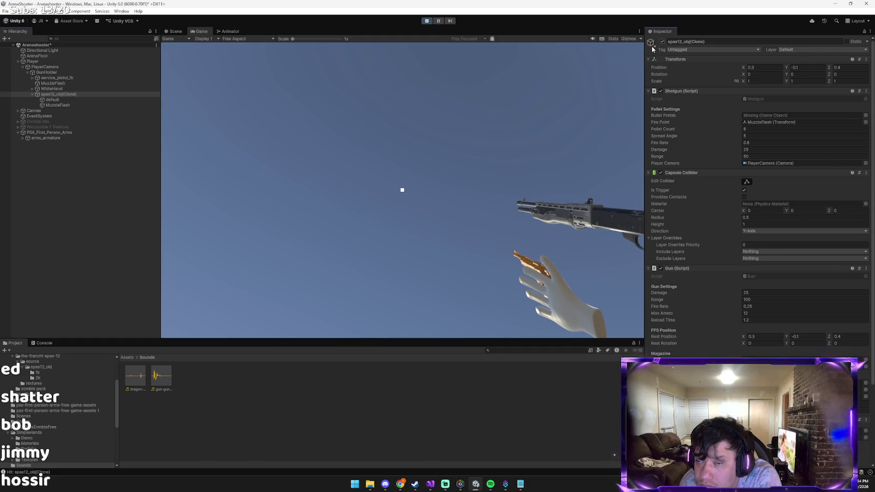
Select the gun reload sound clip and view, then dismiss, its context menu.
left_click(141, 377)
right_click(142, 379)
left_click(465, 426)
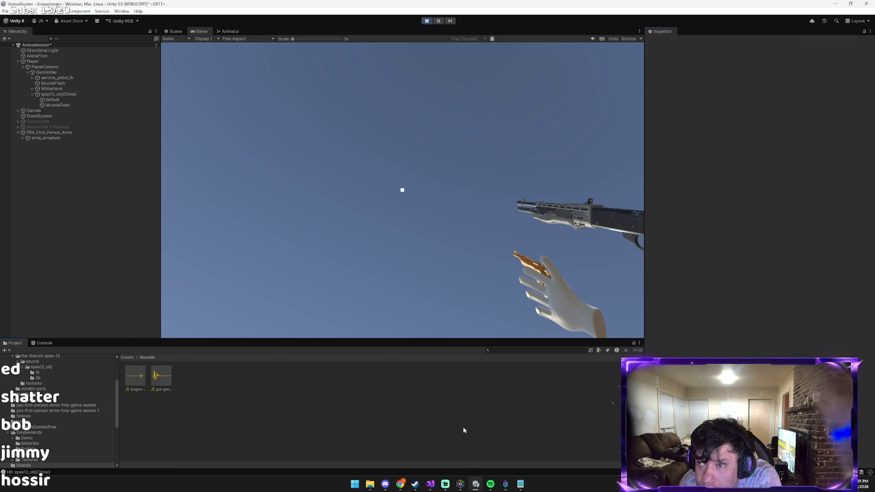
Play the reload sound clip in Media Player twice, closing the player each time.
double_click(132, 378)
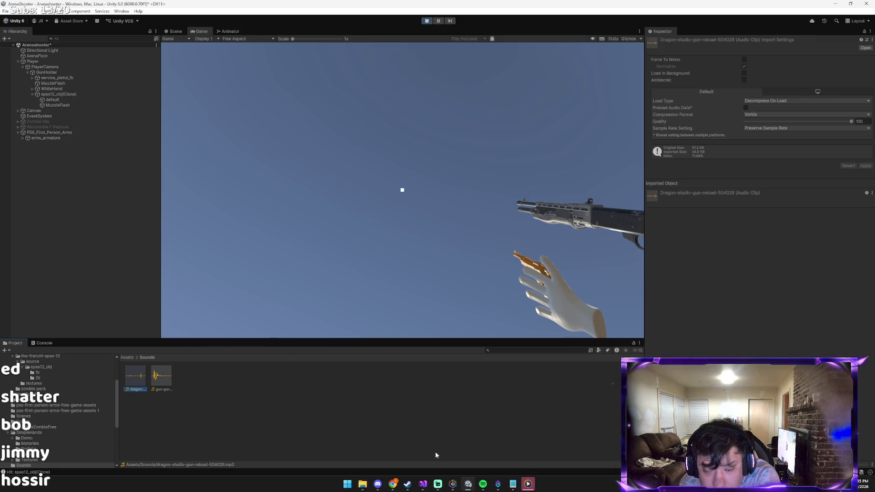
left_click(526, 447)
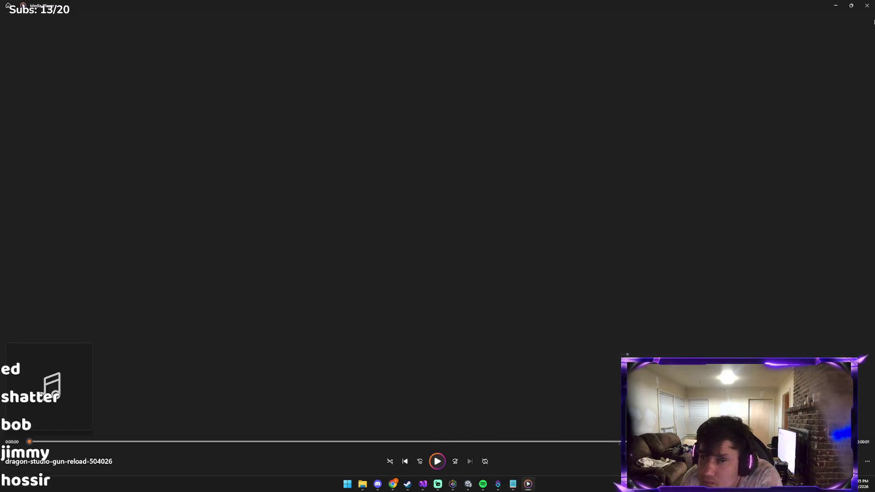
left_click(866, 6)
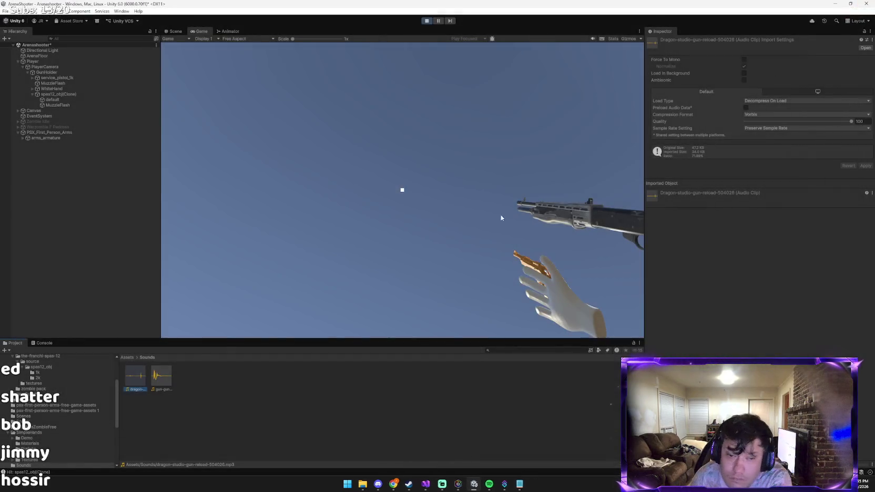
double_click(181, 377)
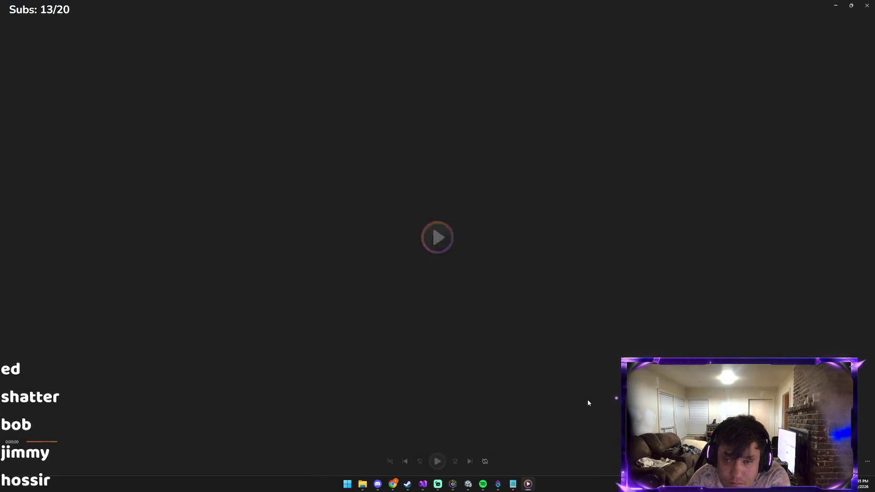
left_click(866, 5)
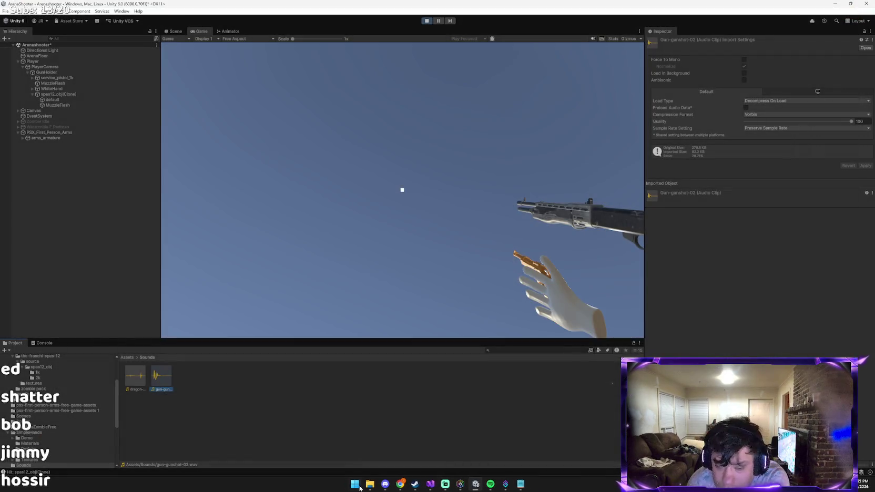
In File Explorer's Downloads folder, preview the recorded MP4 and close the player.
mouse_move(368, 484)
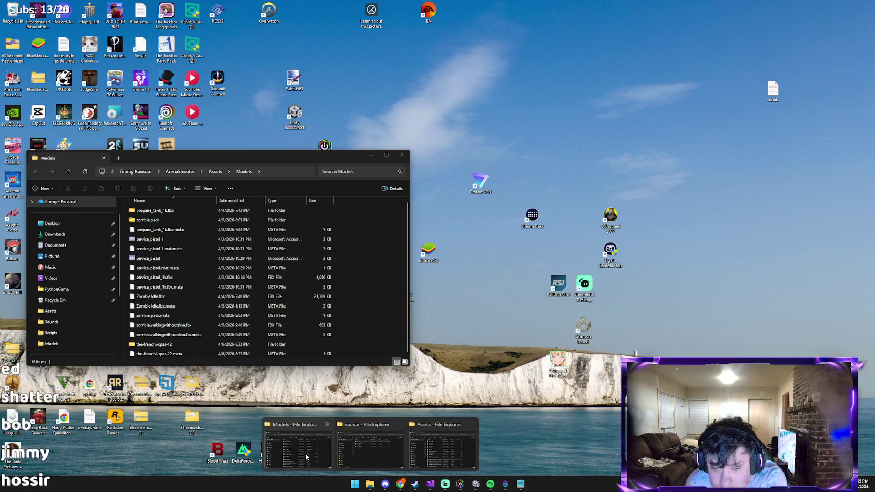
left_click(306, 457)
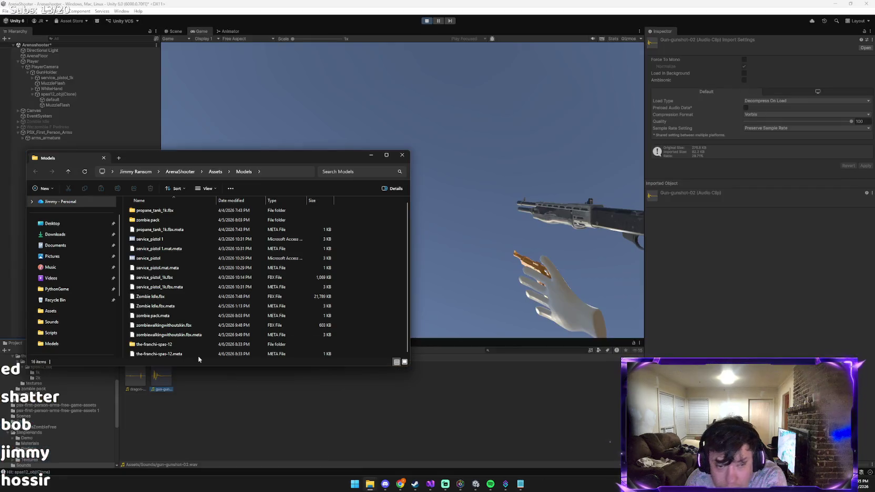
left_click(61, 234)
right_click(181, 222)
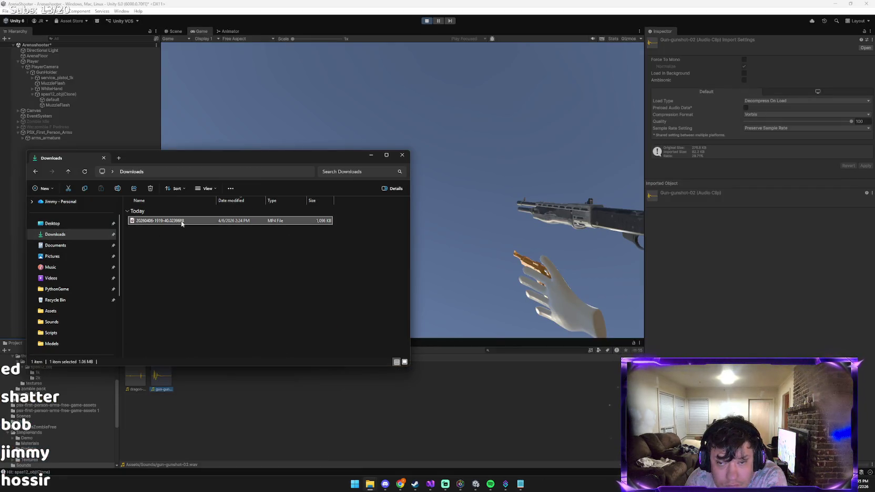
double_click(173, 221)
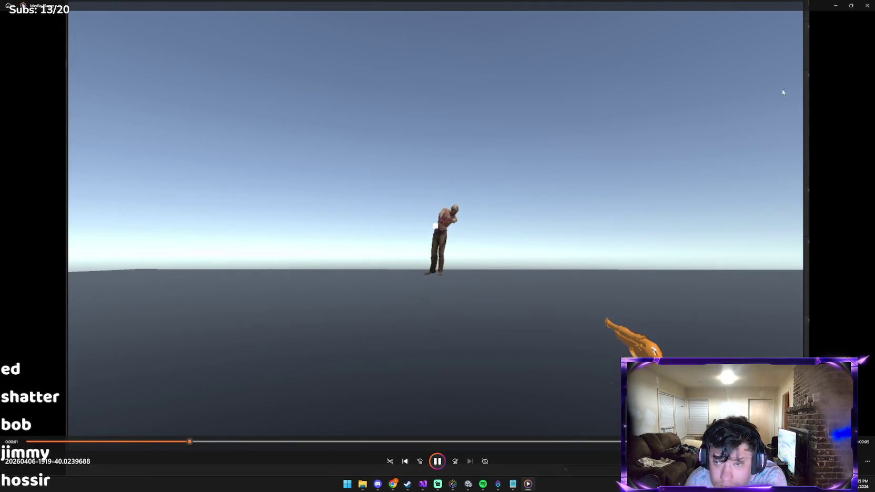
left_click(867, 6)
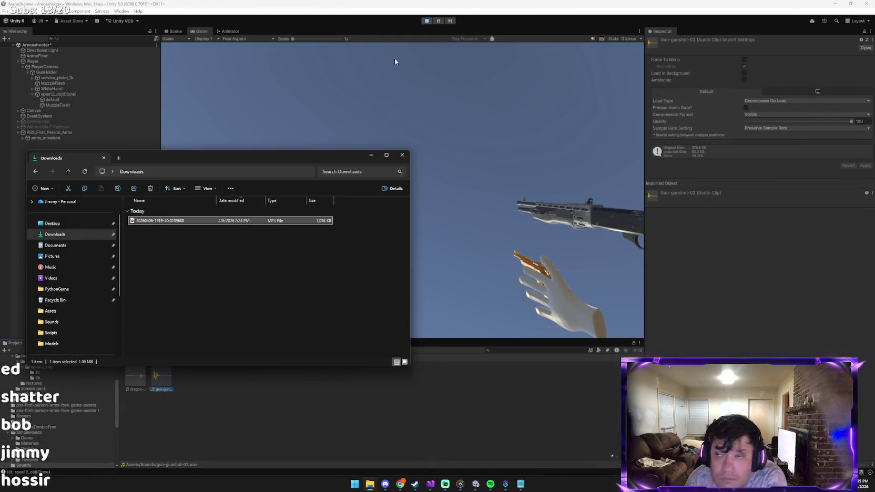
Minimize Unity, bring the Pixabay shotgun sounds page forward, and dismiss its thank-you popup.
left_click(835, 4)
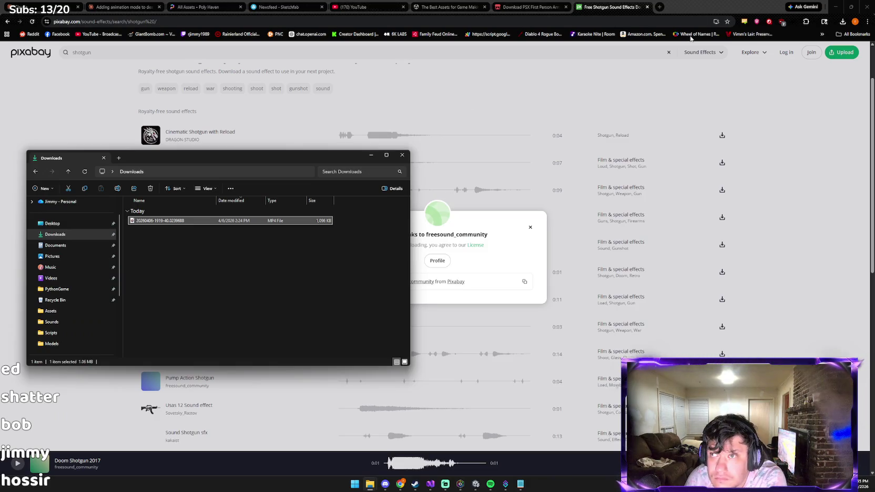
double_click(723, 4)
left_click(640, 158)
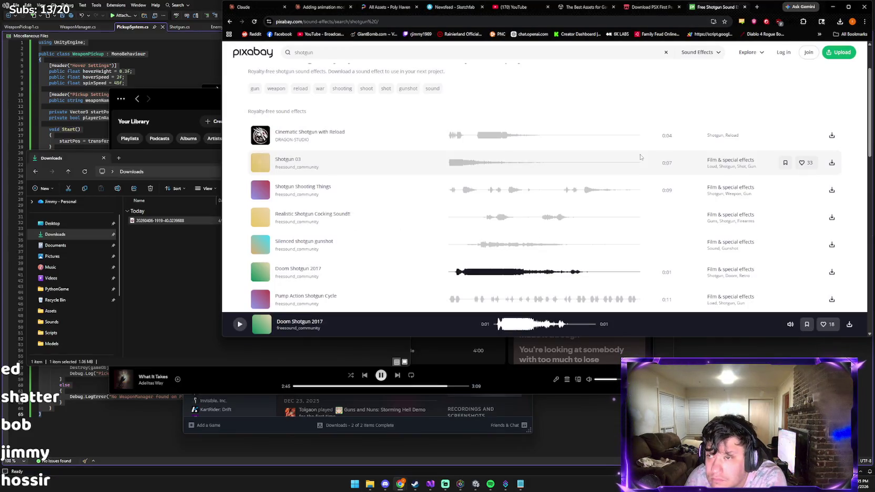
Save Pixabay's Doom Shotgun 2017 sound effect as an MP3 in Downloads.
left_click(833, 273)
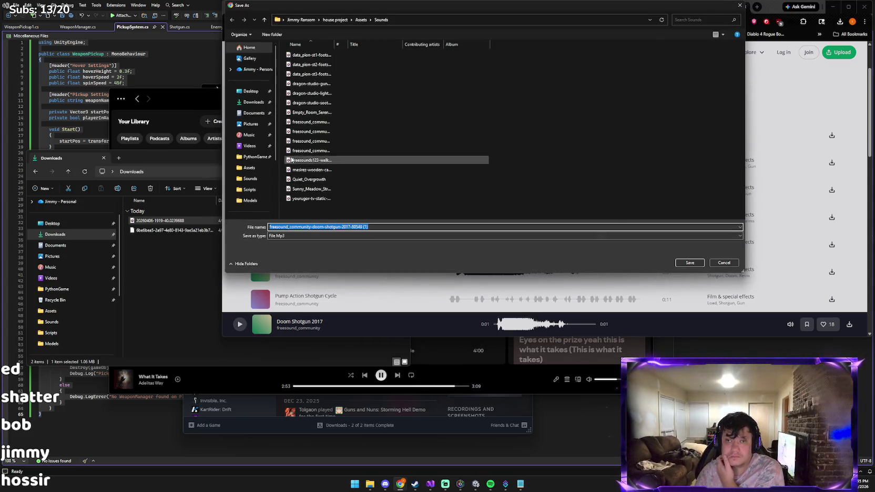
left_click(252, 102)
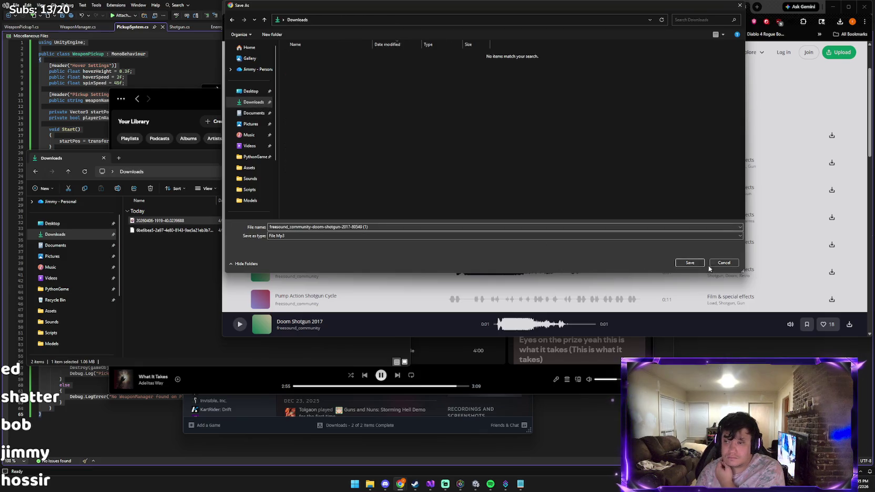
key("Return")
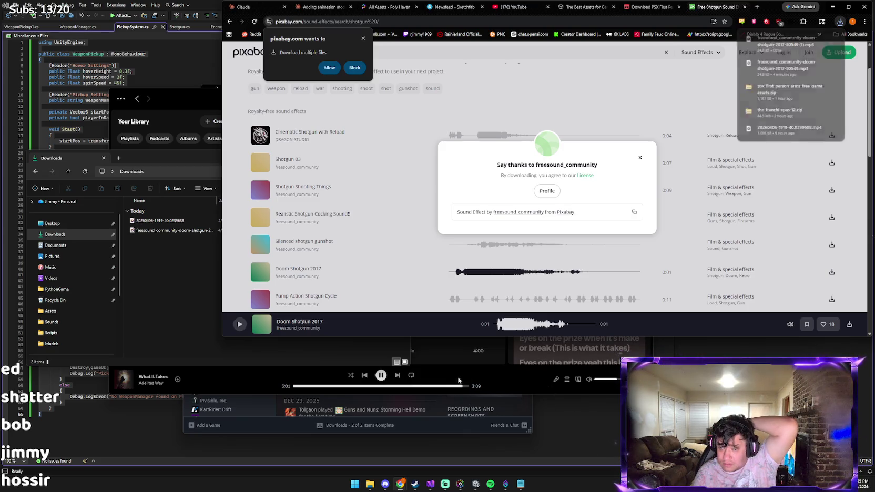
left_click(503, 378)
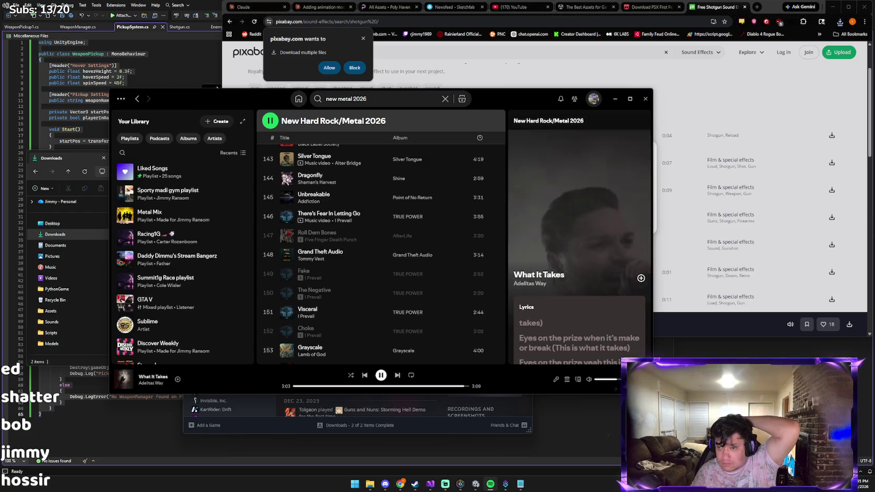
key("alt+Tab")
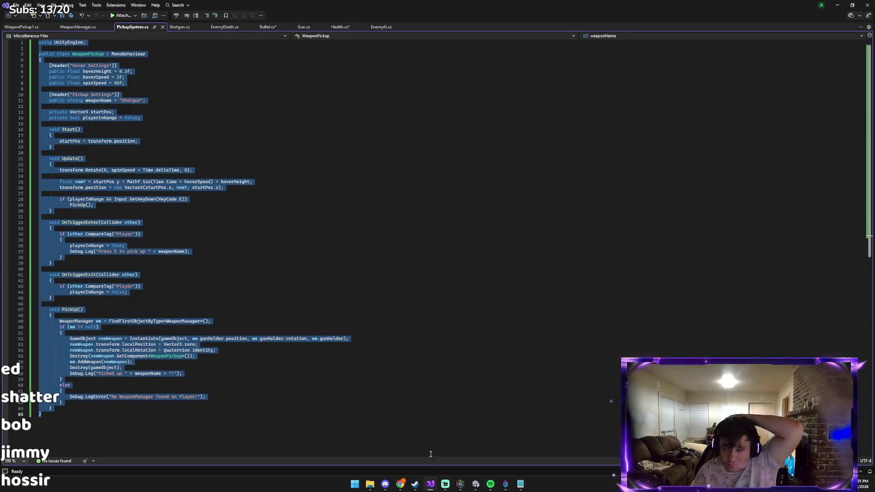
Back in Unity, uncheck spas12_obj(Clone)'s active box and clear the selection.
left_click(476, 484)
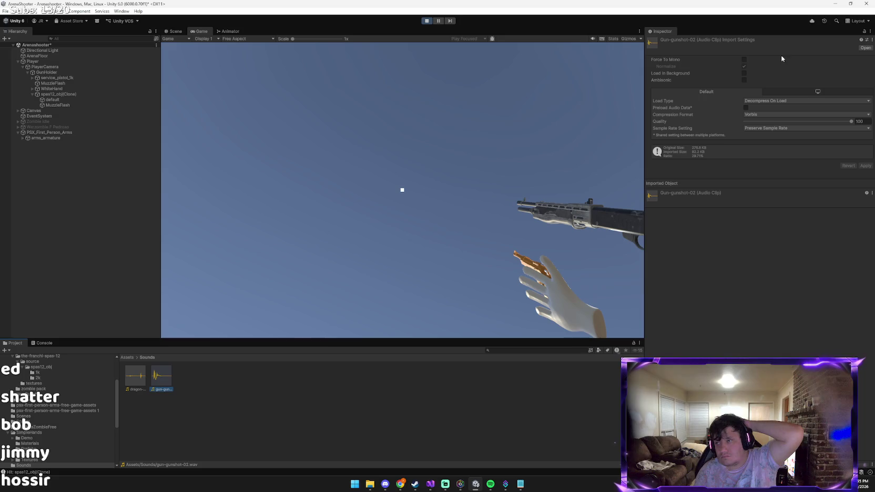
left_click(60, 94)
left_click(663, 41)
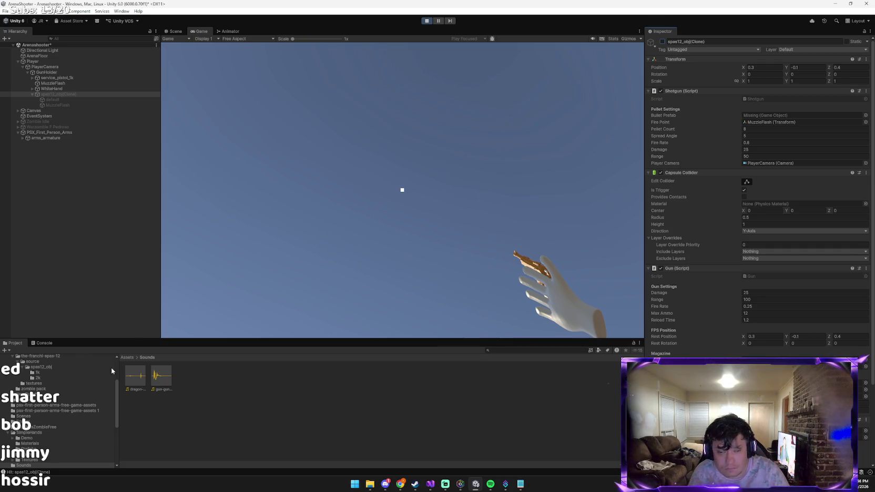
left_click(131, 363)
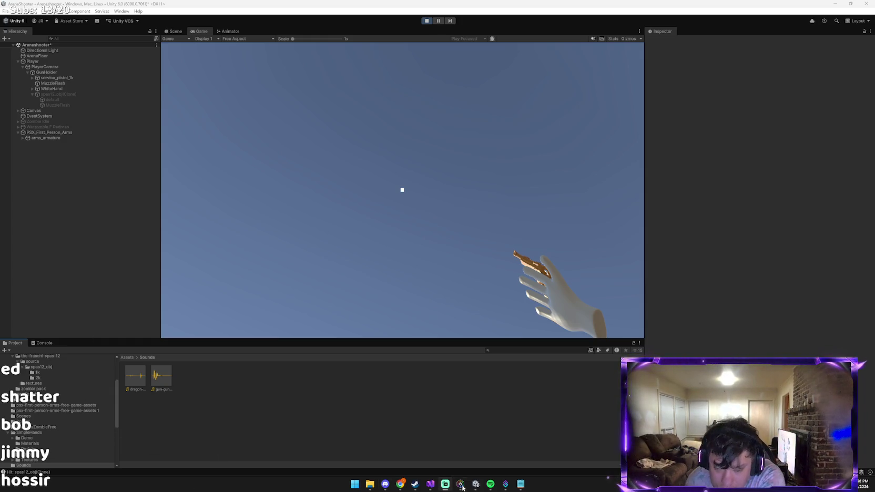
Drag the recorded MP4 into Sounds, then delete the imported 20260406 video asset.
mouse_move(376, 489)
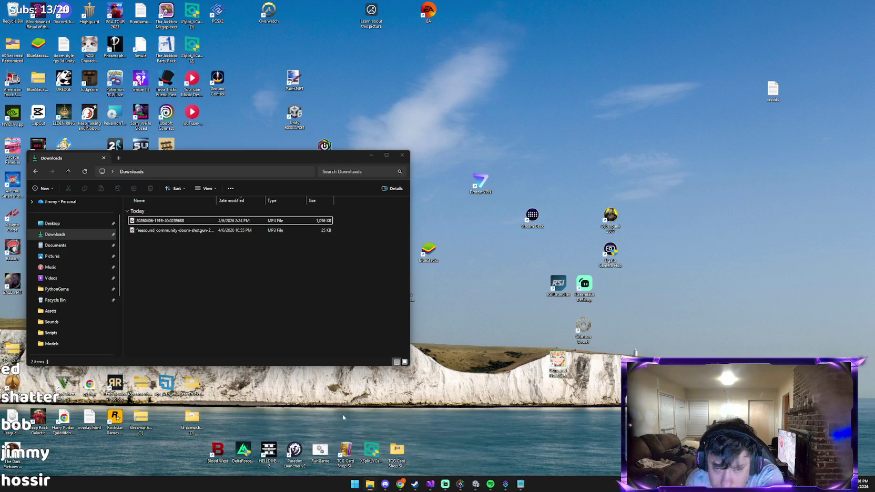
left_click(326, 426)
mouse_move(173, 221)
left_mouse_down()
mouse_move(270, 251)
mouse_move(387, 369)
mouse_move(389, 444)
mouse_move(377, 426)
mouse_move(310, 426)
left_mouse_up()
left_click(140, 379)
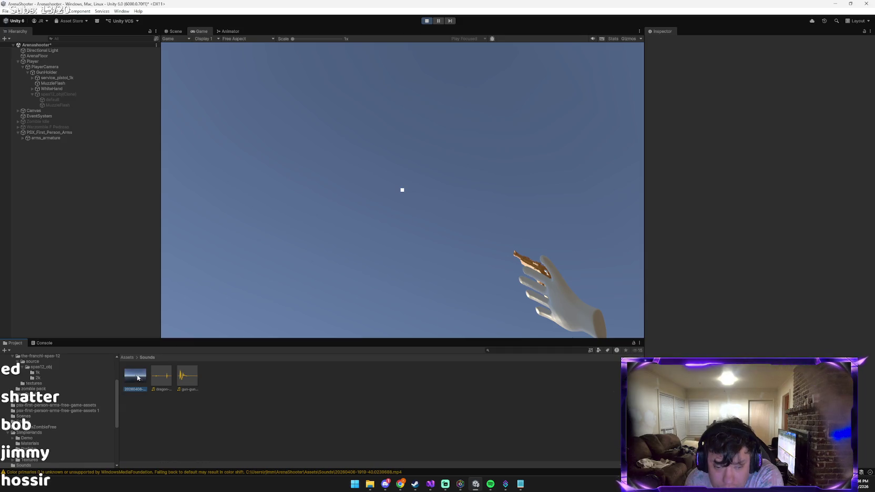
key("Delete")
key("Return")
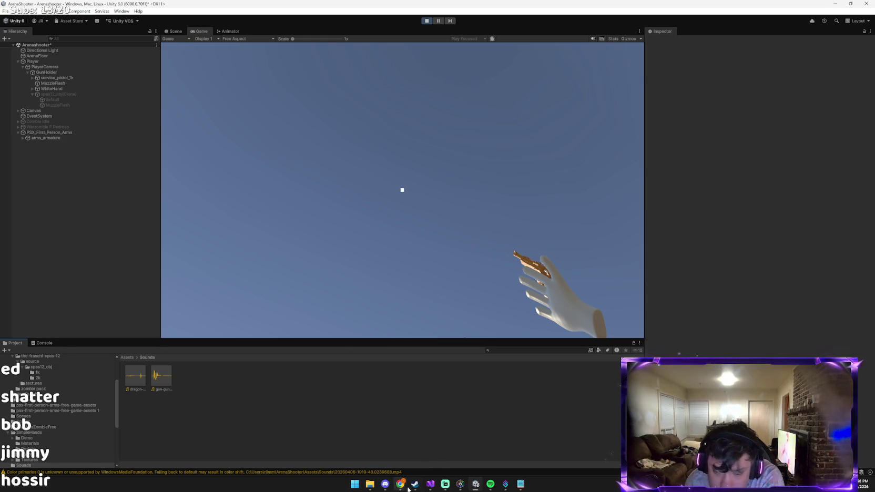
Drag the downloaded Doom shotgun MP3 from Downloads into Unity's Sounds folder.
mouse_move(370, 484)
left_click(295, 441)
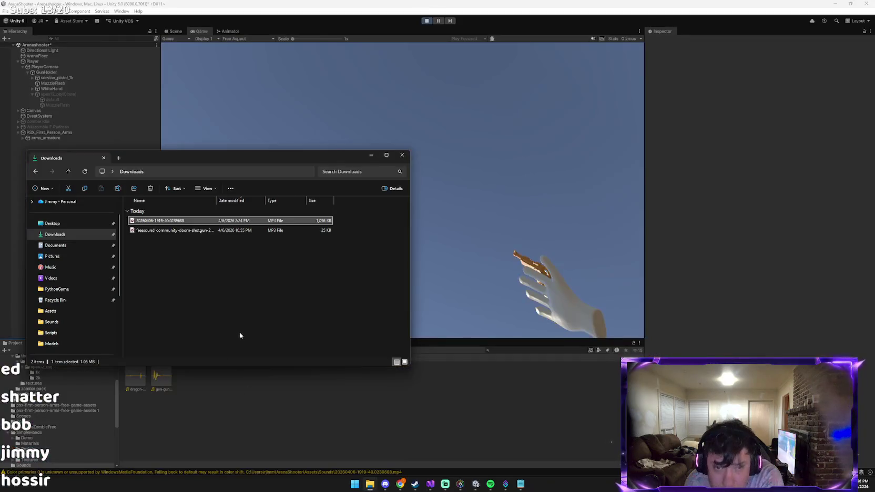
left_click(244, 231)
left_click_drag(244, 231, 408, 459)
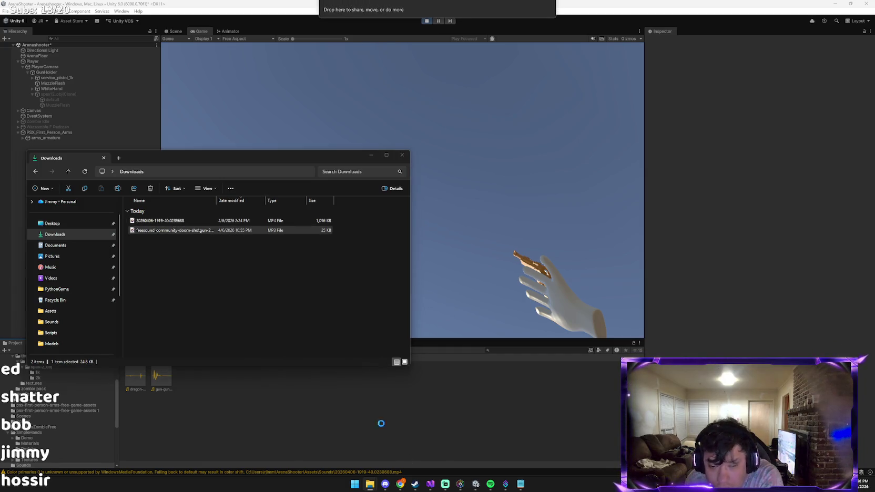
left_click_drag(383, 423, 223, 405)
left_click(177, 424)
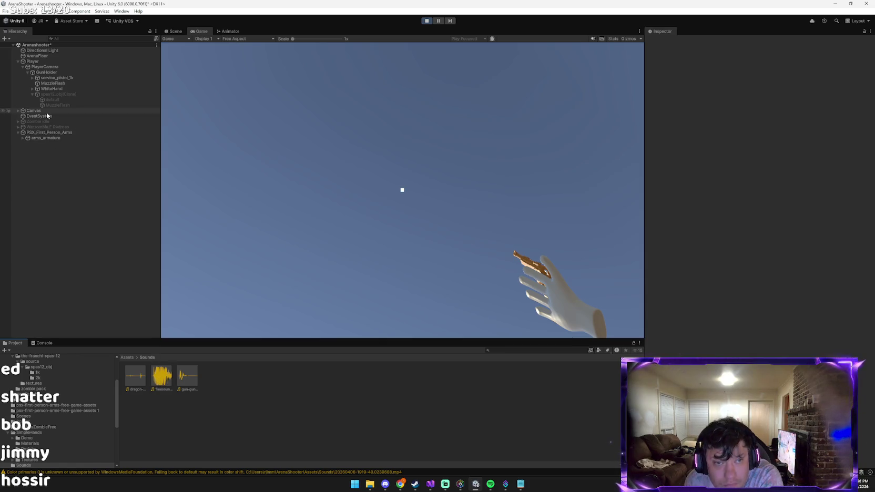
Select spas12_obj(Clone), then stop play mode to return to the edit-time arena scene.
left_click(48, 94)
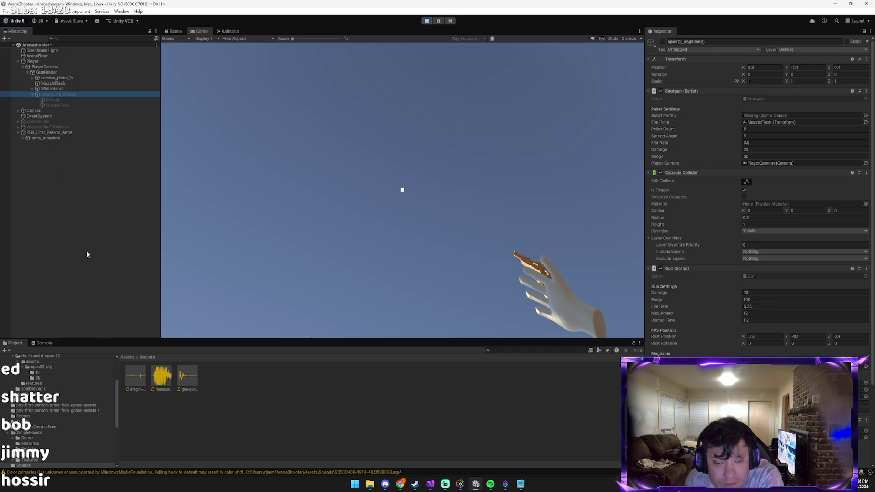
mouse_move(162, 375)
left_mouse_down()
mouse_move(835, 343)
mouse_move(865, 396)
left_mouse_up()
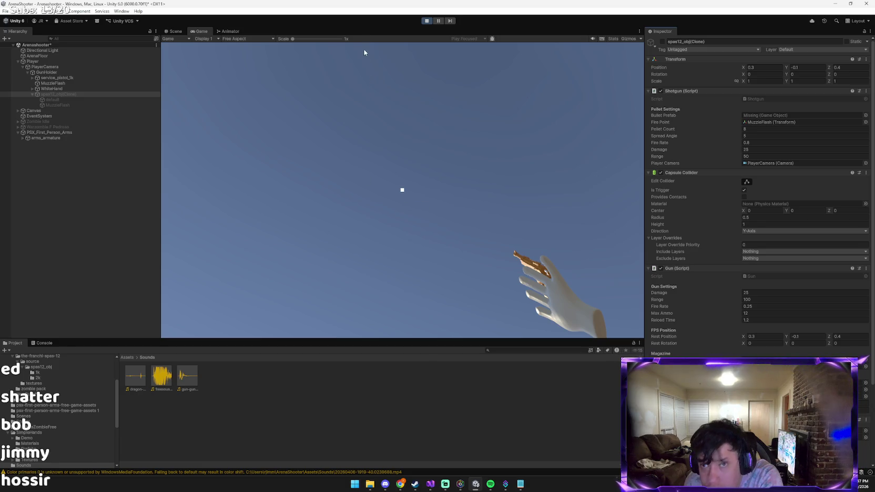
left_click(427, 21)
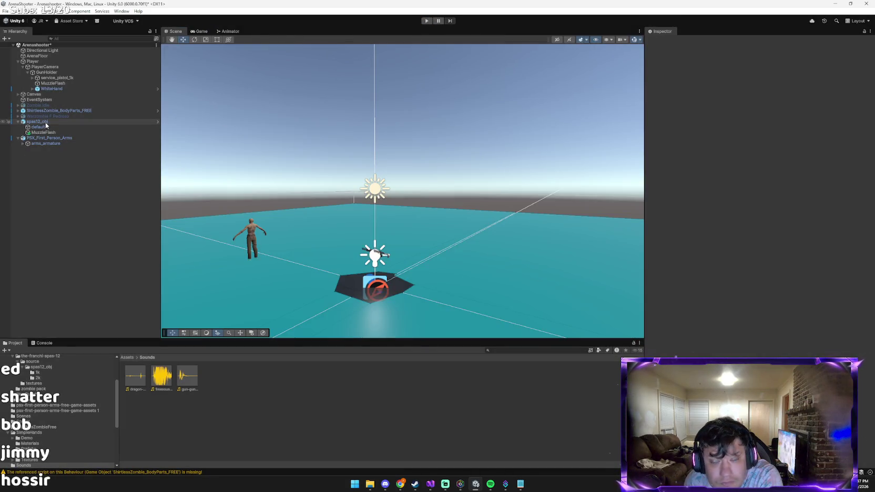
Attach the Gun script from Assets/Scripts to the spas12_obj shotgun.
left_click(45, 122)
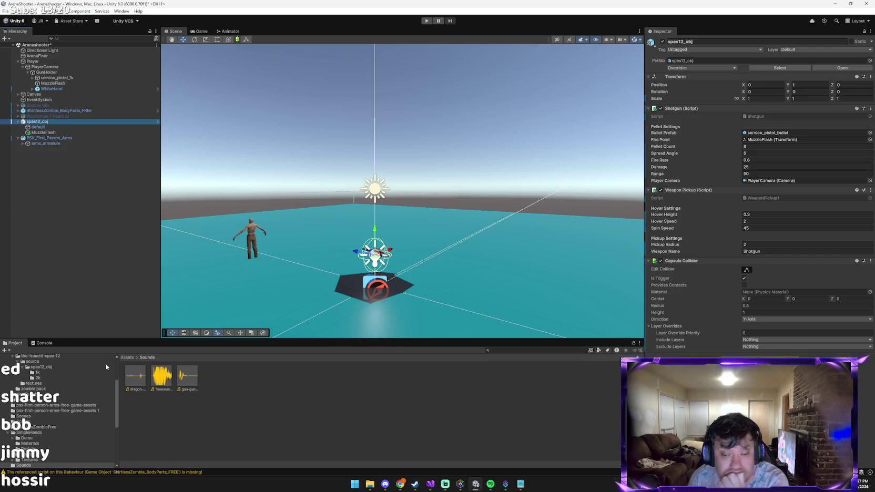
left_click(127, 358)
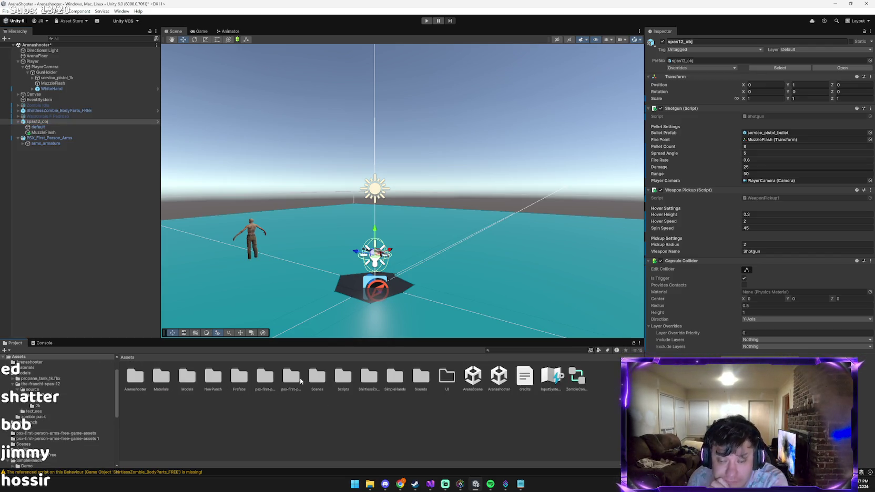
double_click(340, 378)
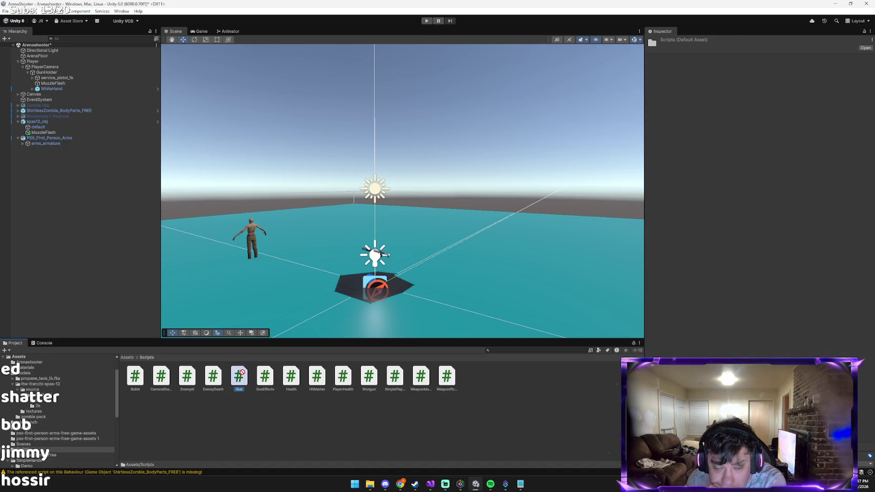
mouse_move(108, 162)
left_mouse_down()
mouse_move(121, 149)
mouse_move(84, 124)
left_mouse_up()
Collapse PSX_First_Person_Arms and spas12_obj in the Hierarchy, then inspect spas12_obj's components.
left_click(18, 138)
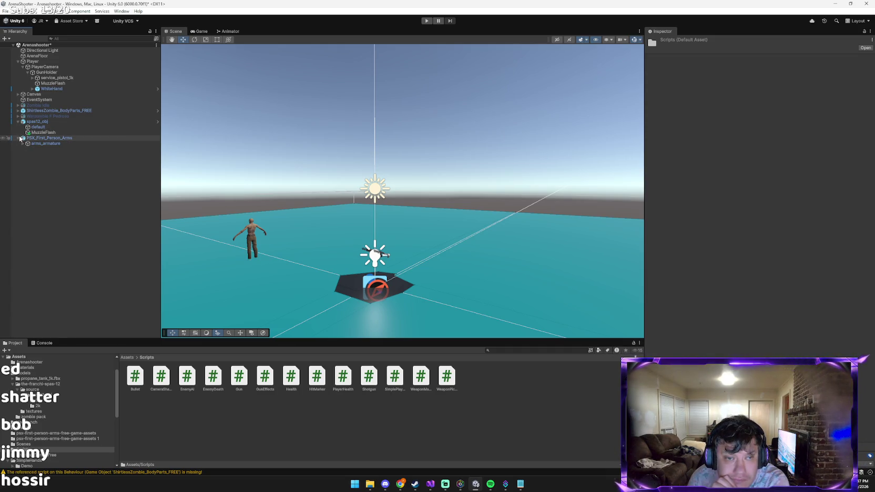
left_click(17, 121)
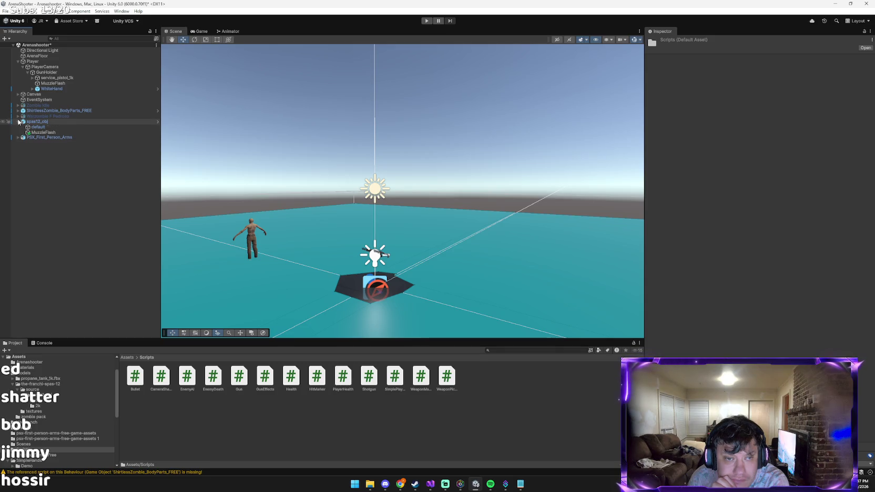
left_click(37, 121)
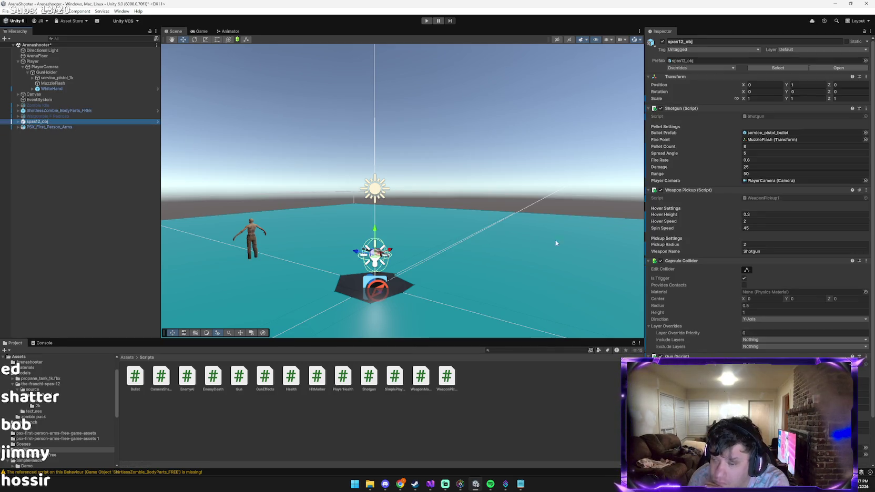
scroll(748, 299, "down", 3)
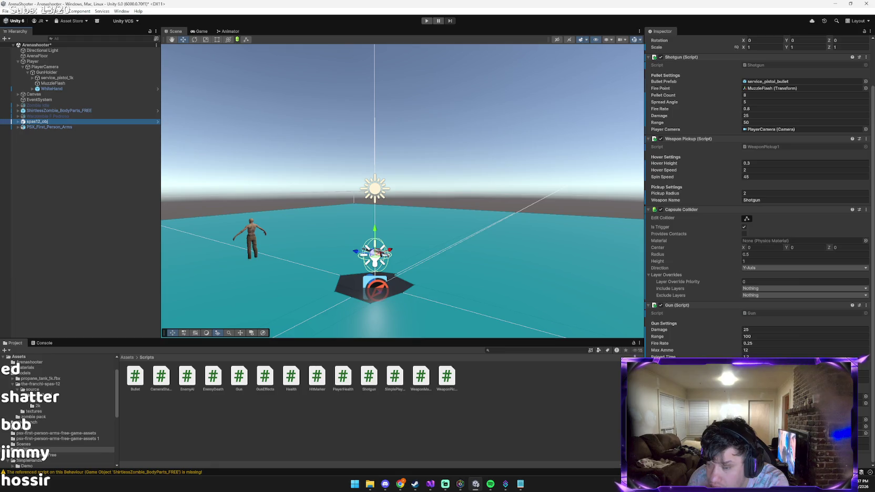
Return to the Assets root and open the Sounds folder to see its clips.
left_click(127, 357)
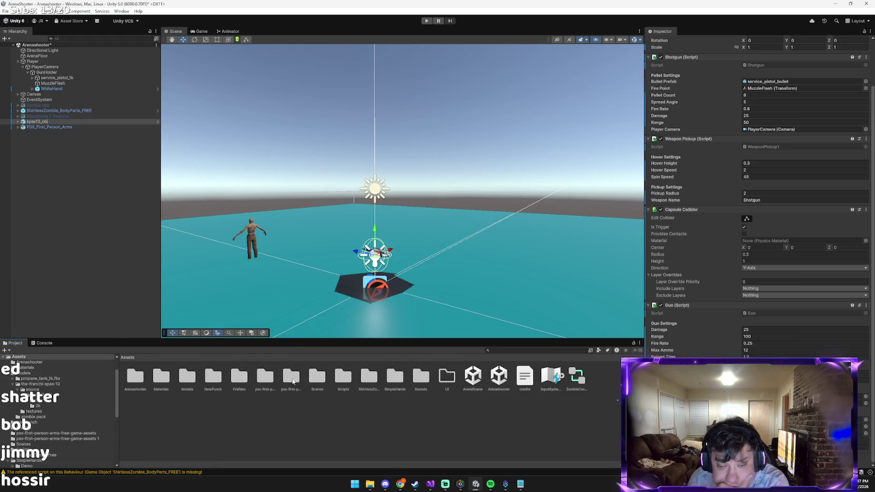
left_click(419, 386)
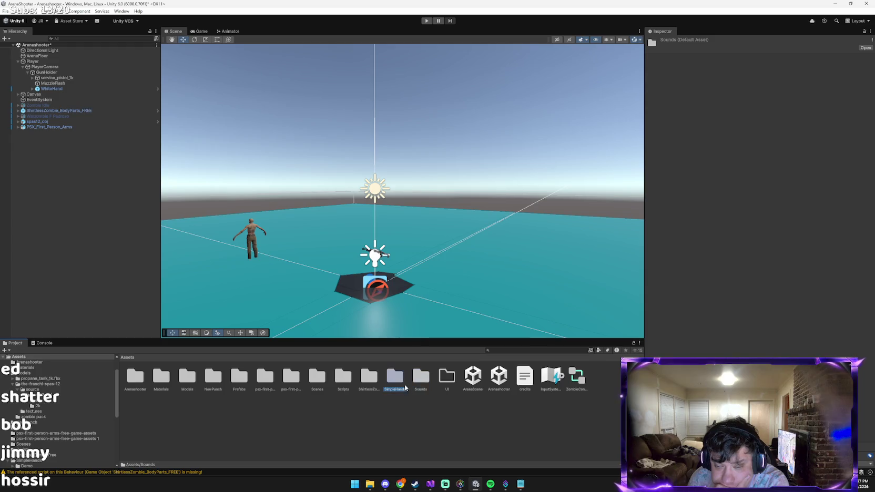
left_click(424, 384)
double_click(393, 377)
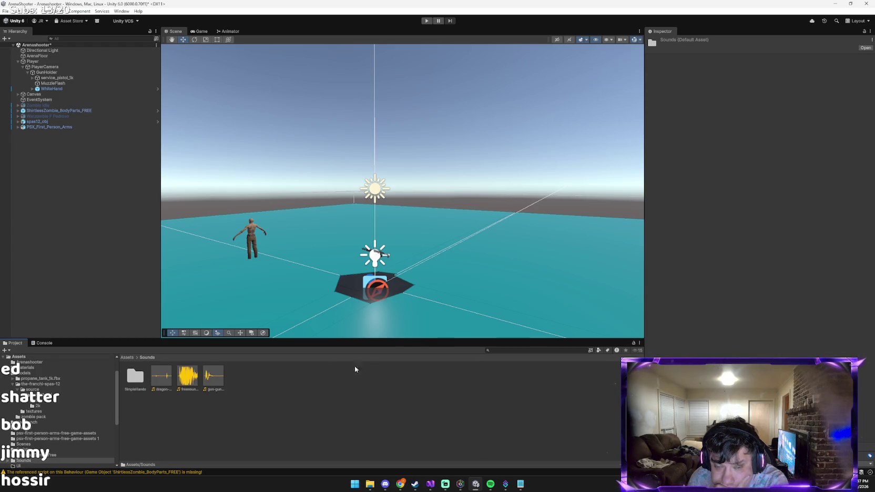
Reselect spas12_obj, scroll the project files, and return to the Pixabay shotgun sounds page.
left_click(52, 122)
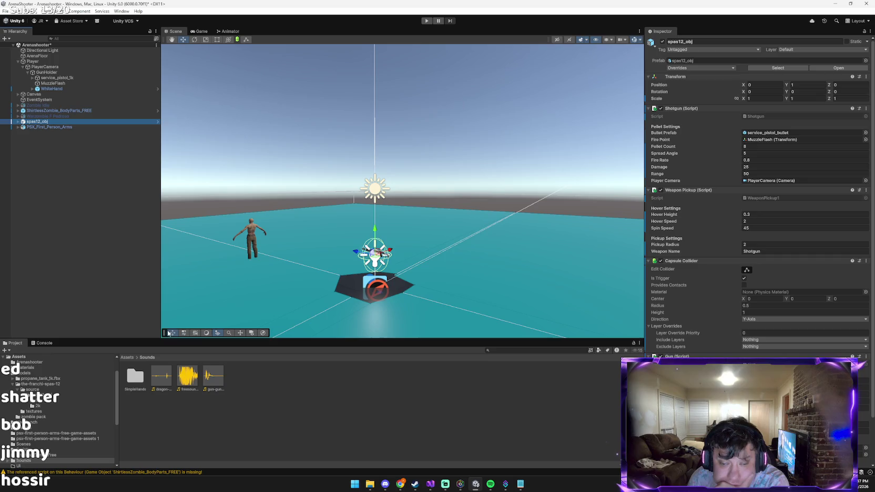
left_click(232, 390)
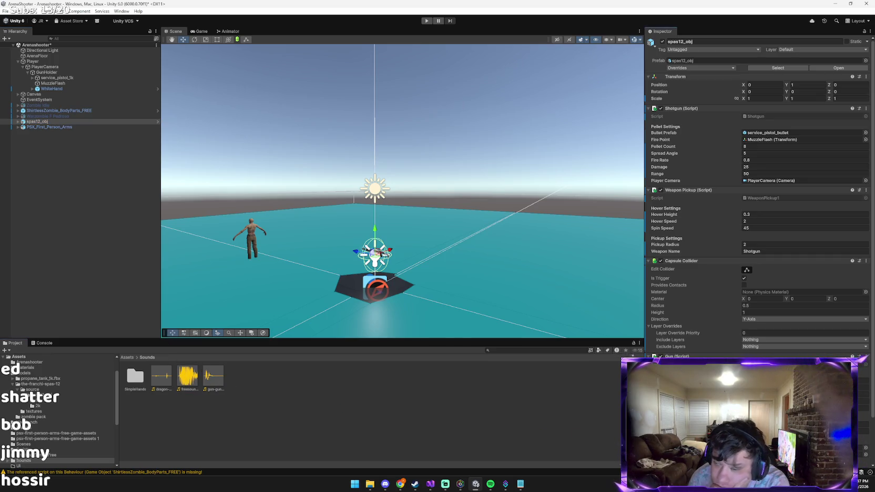
scroll(757, 247, "down", 3)
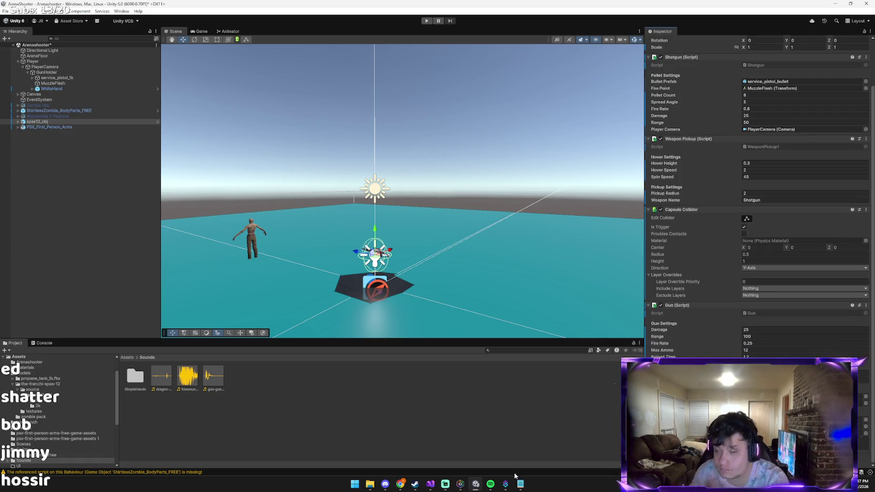
mouse_move(402, 472)
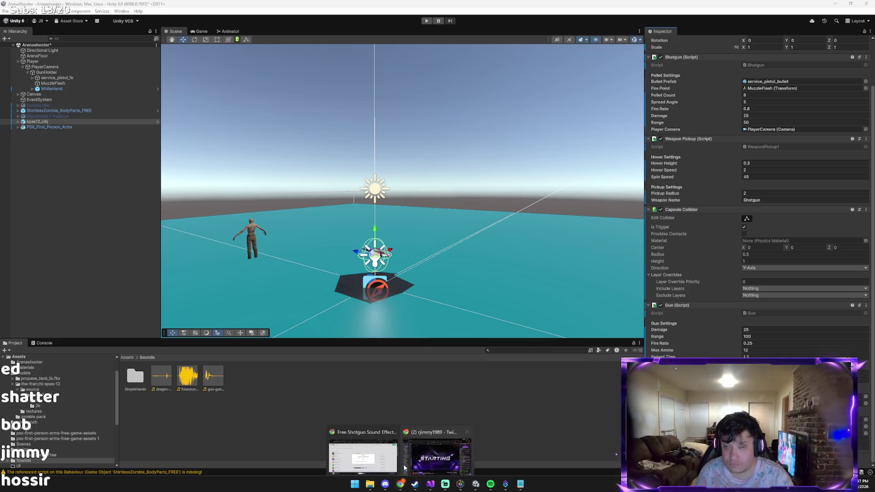
left_click(363, 460)
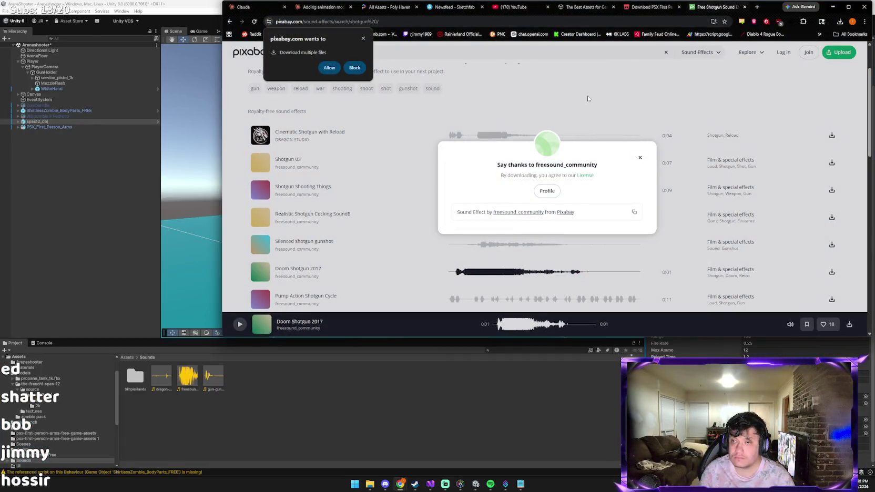
Dismiss the download prompts and search Pixabay sound effects for 'shotgun reload'.
left_click(578, 104)
left_click(363, 38)
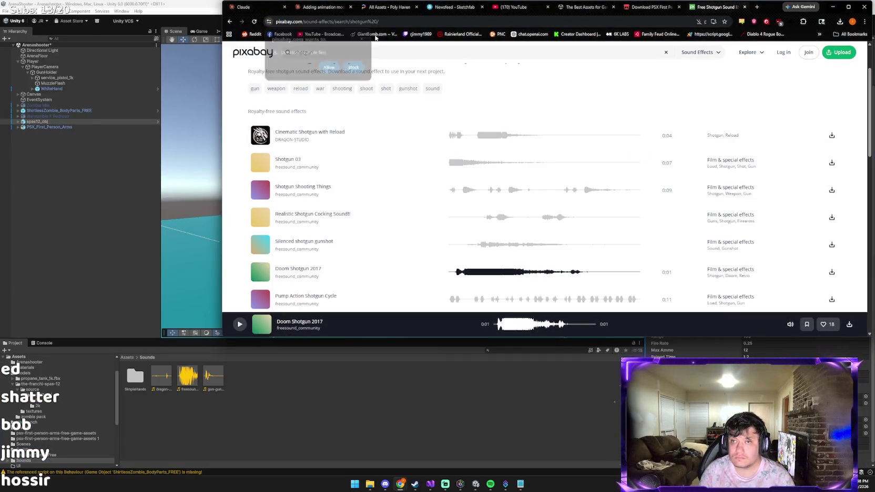
left_click(368, 47)
type("RELOAD")
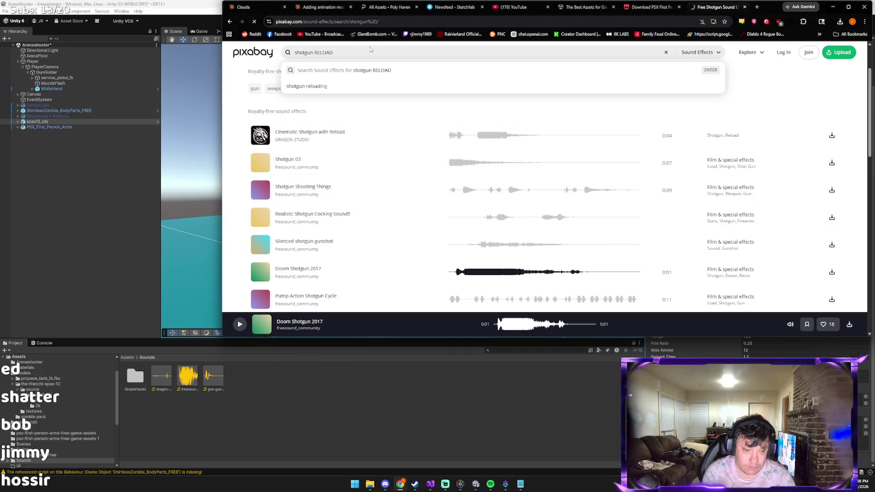
key("Return")
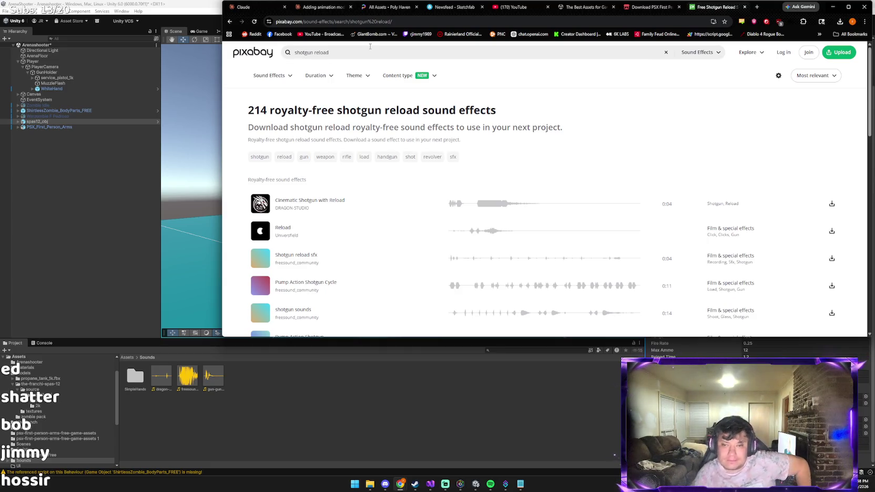
Preview Cinematic Shotgun with Reload, Reload and Shotgun reload sfx, then download 'Shotgun reload sfx'.
left_click(261, 204)
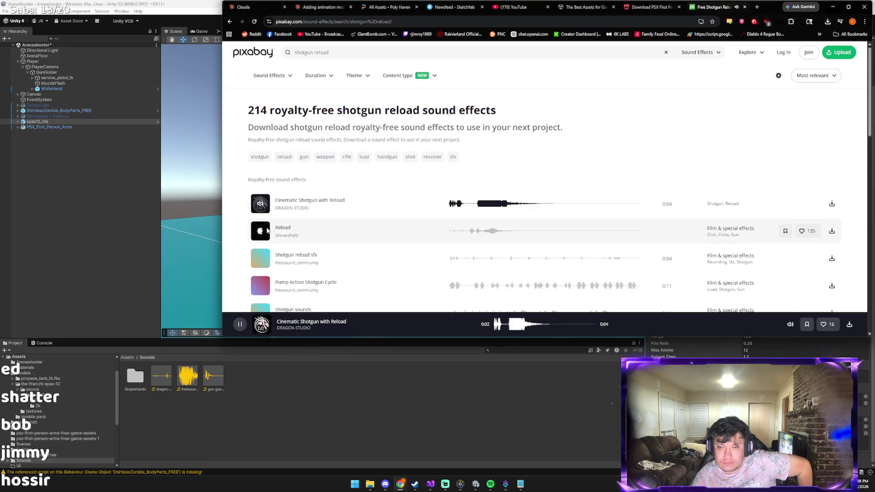
left_click(262, 230)
left_click(262, 259)
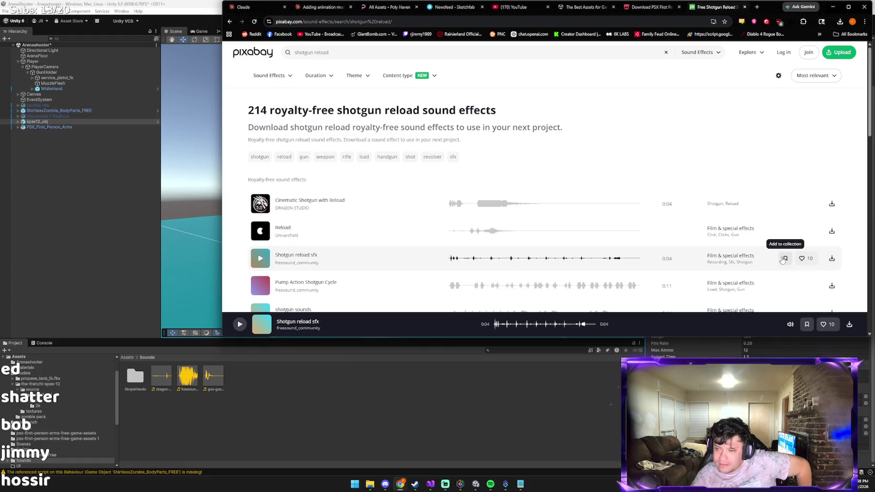
left_click(831, 259)
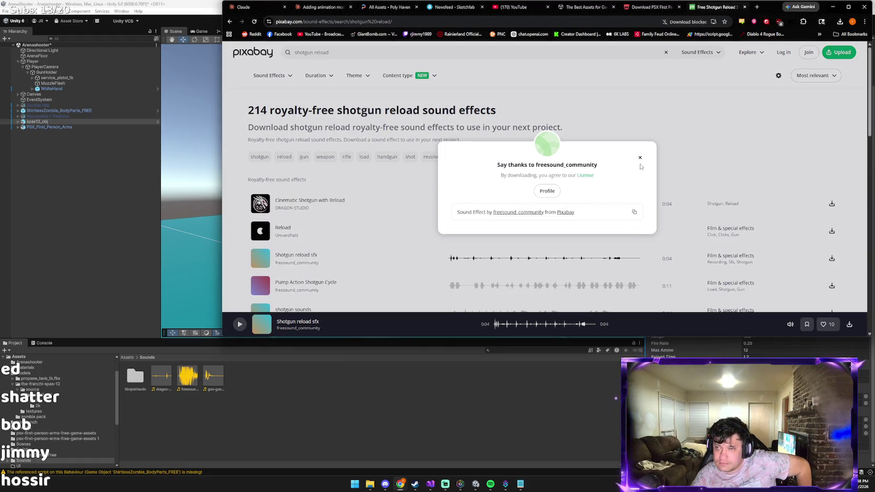
left_click(640, 159)
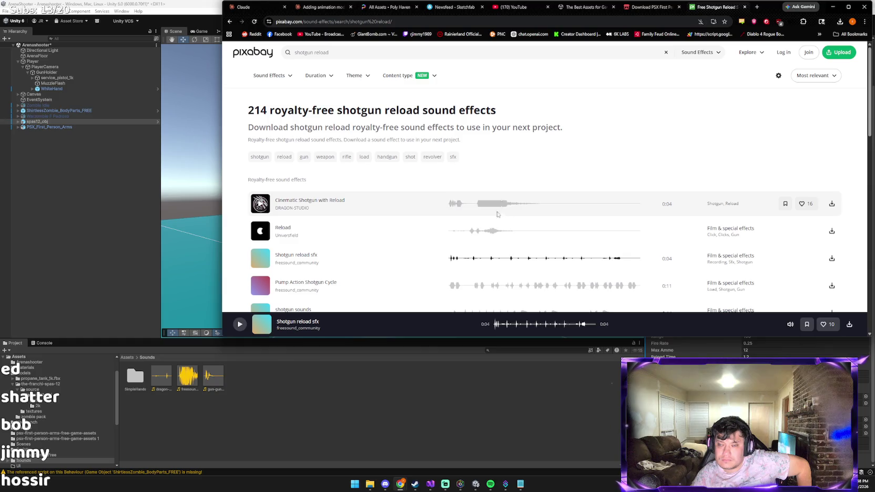
left_click(831, 258)
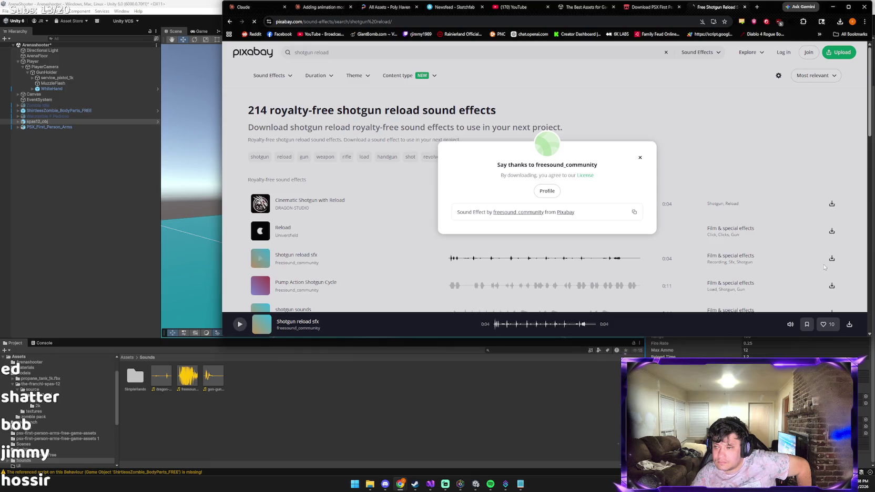
left_click(640, 158)
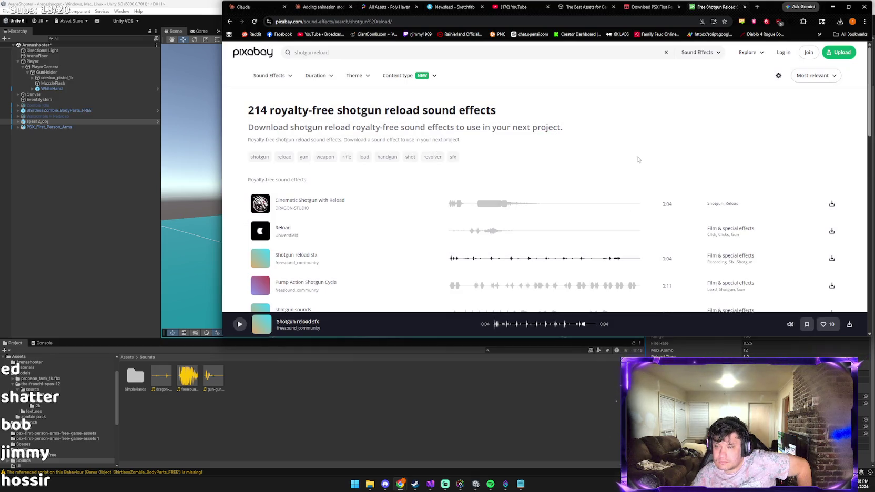
left_click(830, 259)
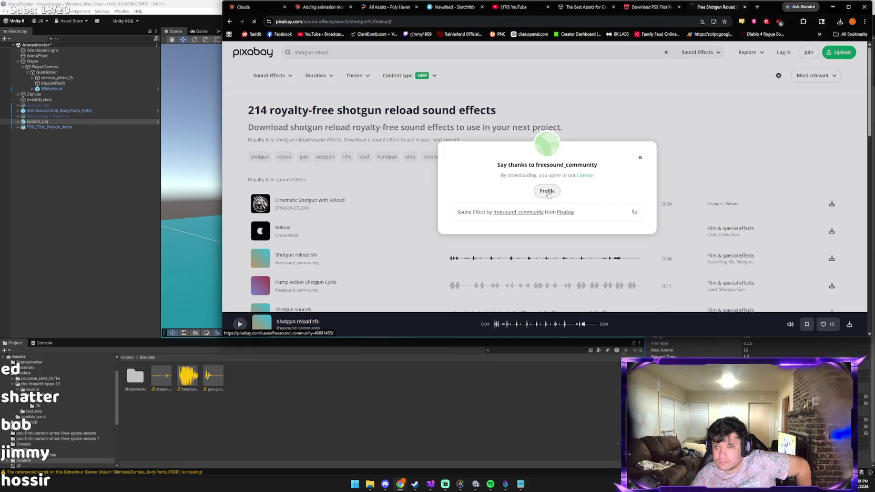
Preview Pump Action Shotgun Cycle and download the 'shotgun sounds' clip.
left_click(548, 194)
key("alt+Left")
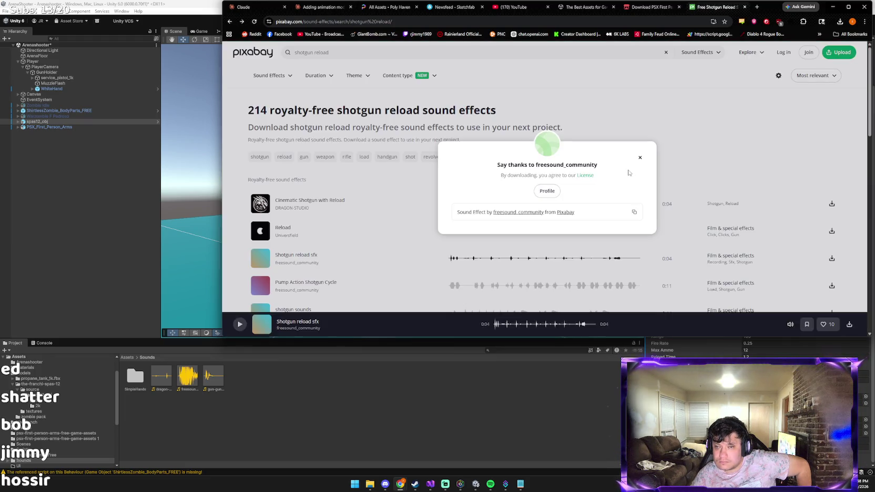
left_click(640, 157)
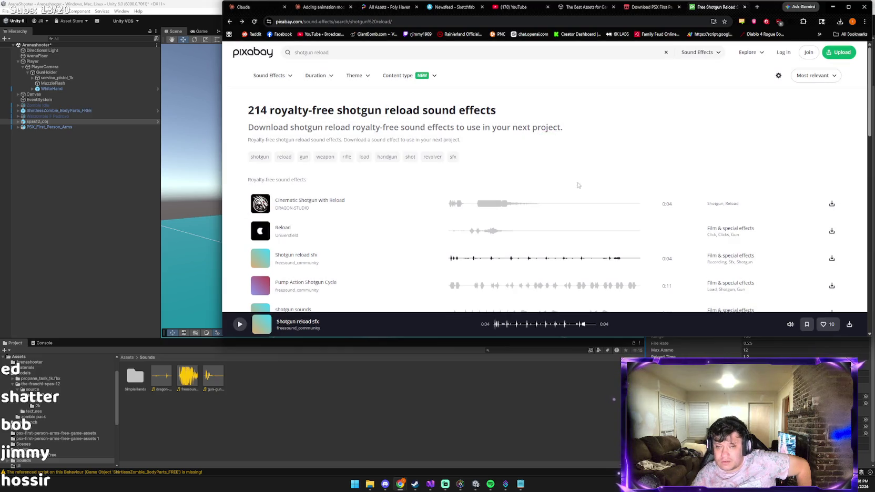
left_click(258, 284)
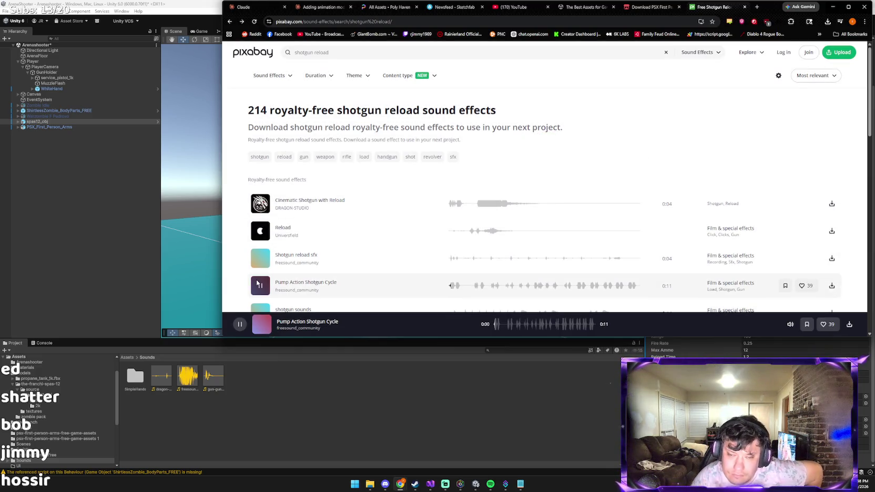
scroll(258, 284, "down", 2)
left_click(259, 213)
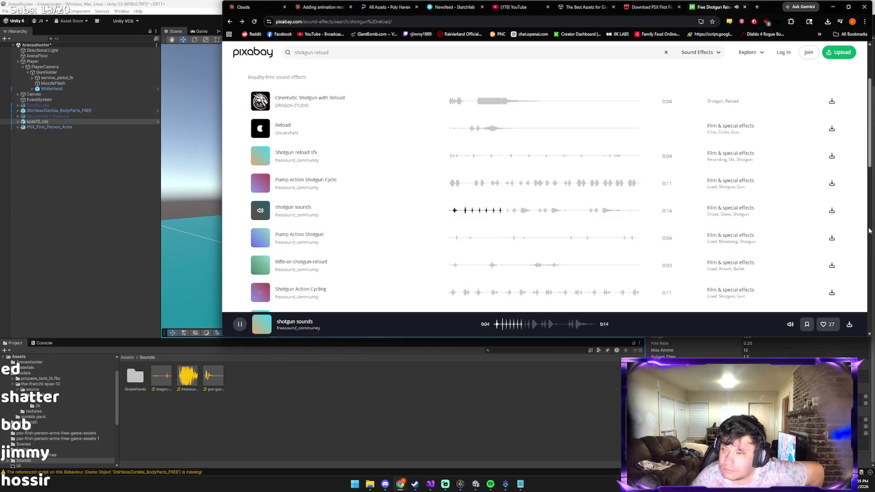
left_click(829, 210)
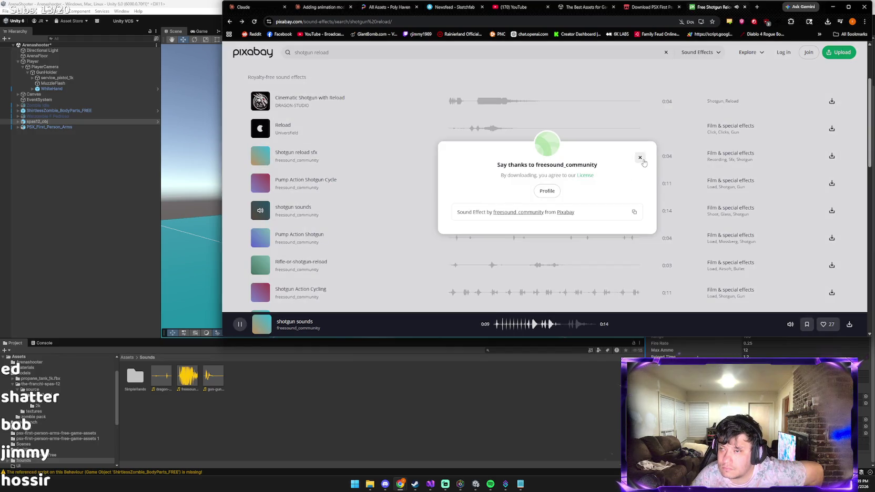
left_click(641, 158)
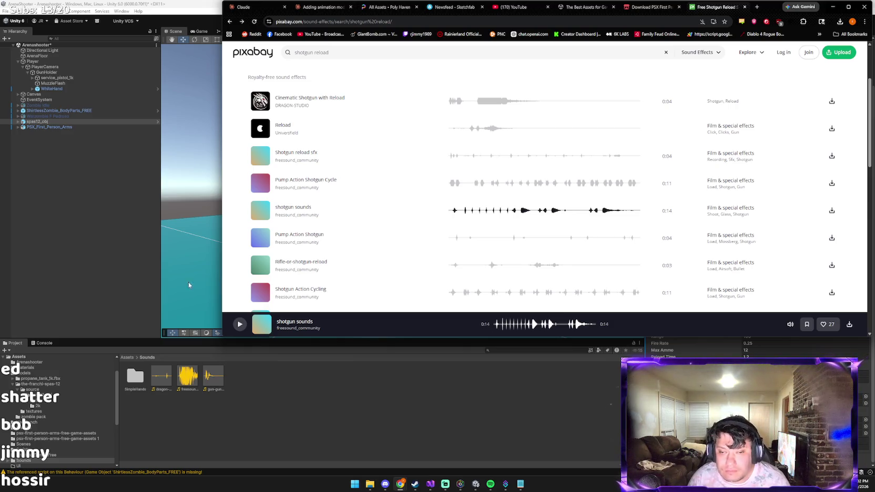
Preview the 0:03 'Rifle-or-shotgun-reload' clip in the shotgun reload results.
left_click(257, 262)
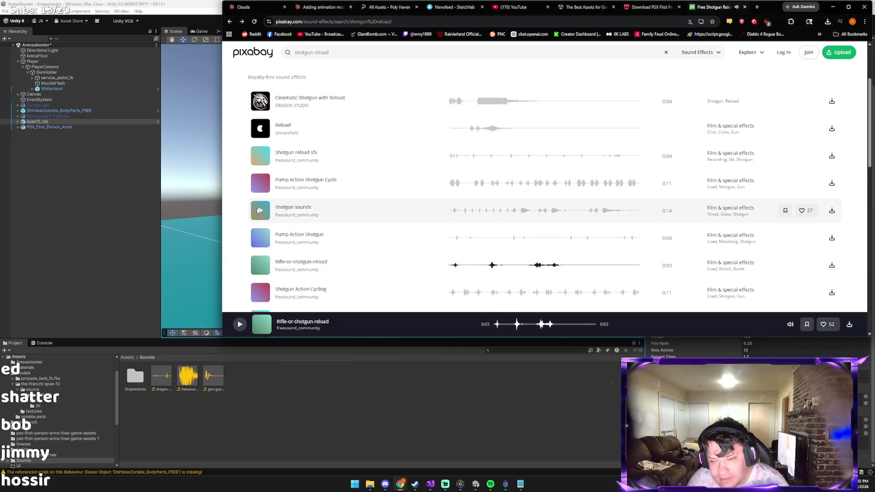
Preview the shotgun sounds, shell load and shotgun_rack clips, then download 'shotgun_rack'.
left_click(261, 215)
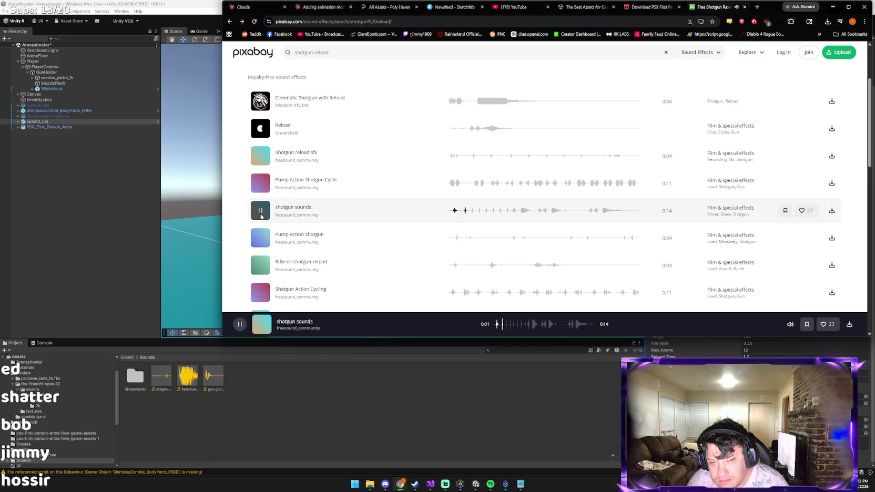
left_click(262, 216)
scroll(263, 237, "down", 3)
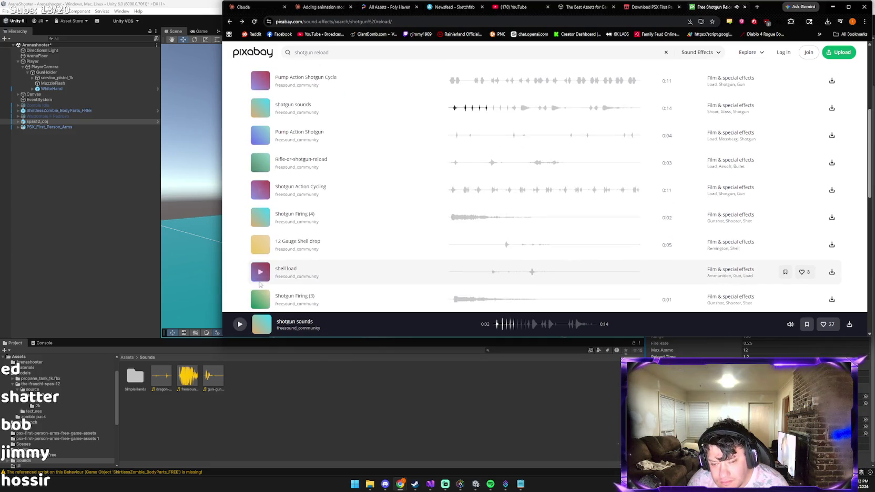
left_click(265, 244)
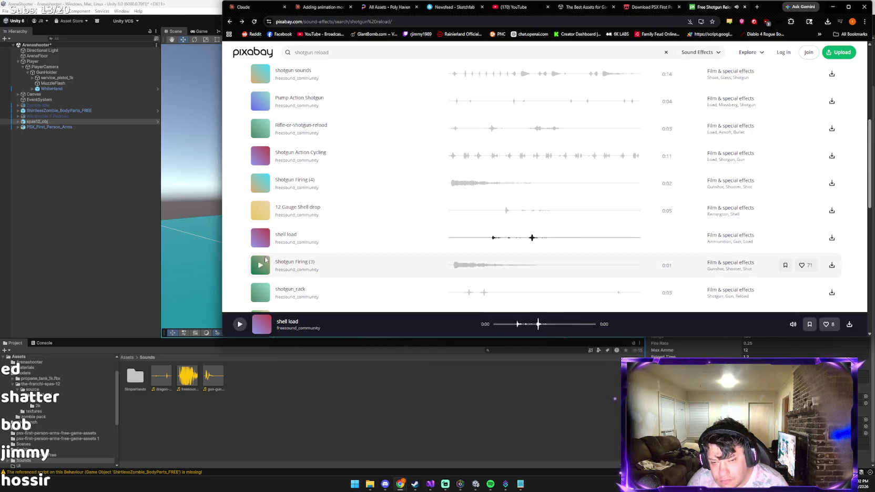
left_click(262, 292)
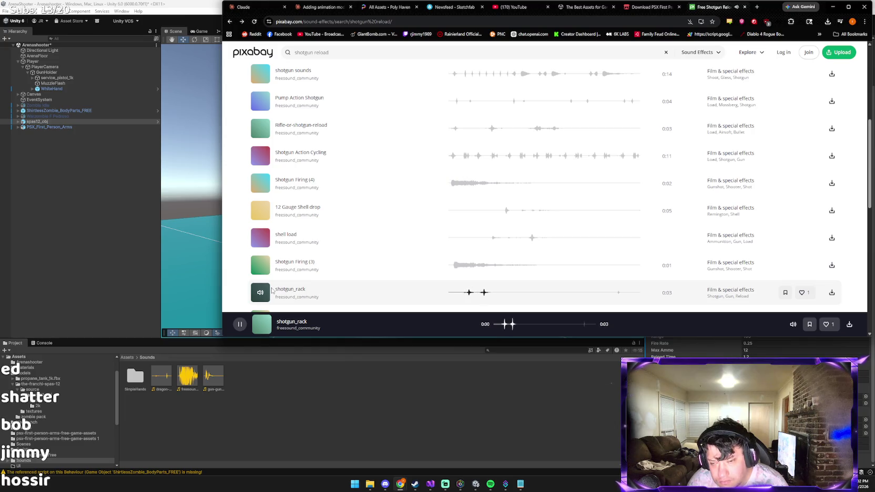
left_click(832, 293)
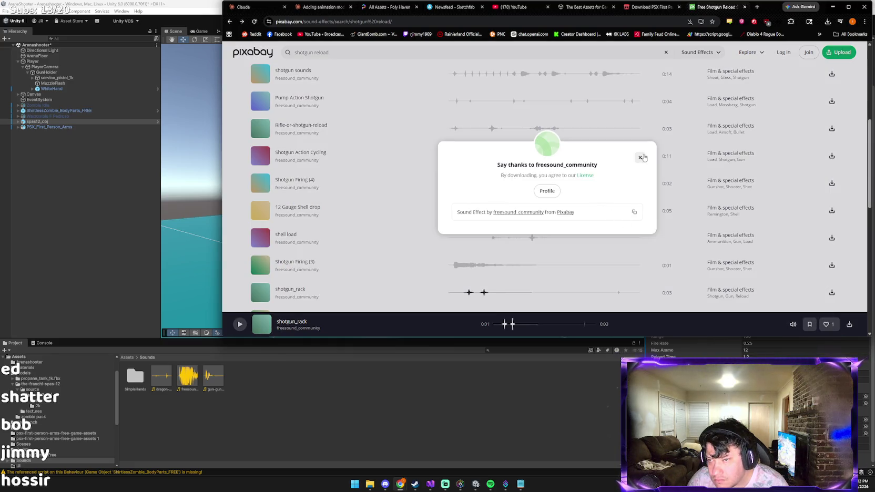
left_click(640, 158)
Download 'Shotgun Firing (3)', go back to the reload results, and open the Pixabay log-in.
left_click(836, 269)
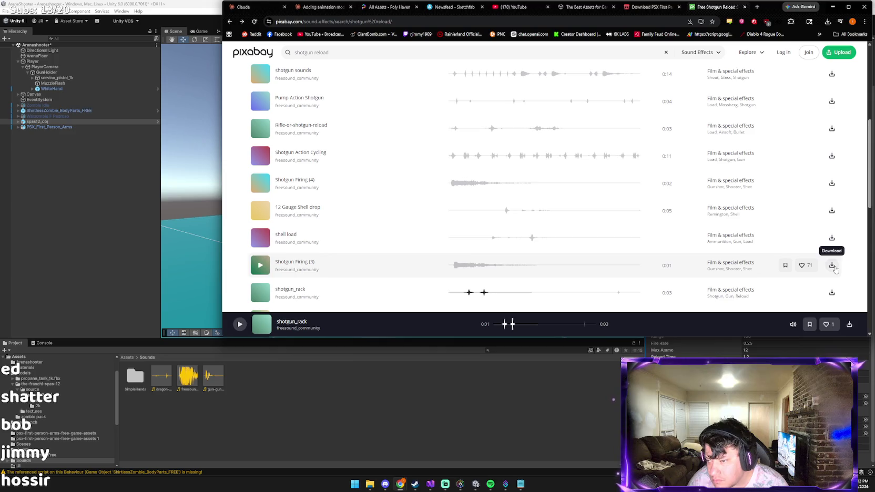
left_click(832, 266)
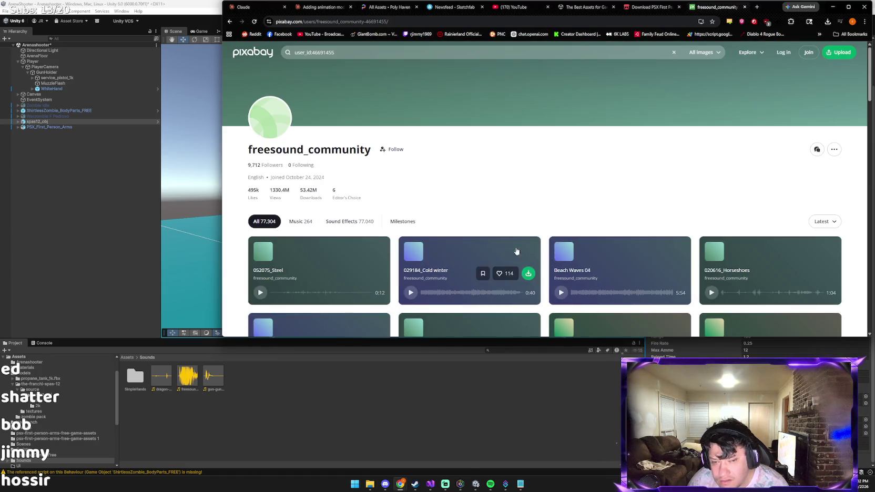
scroll(428, 209, "down", 1)
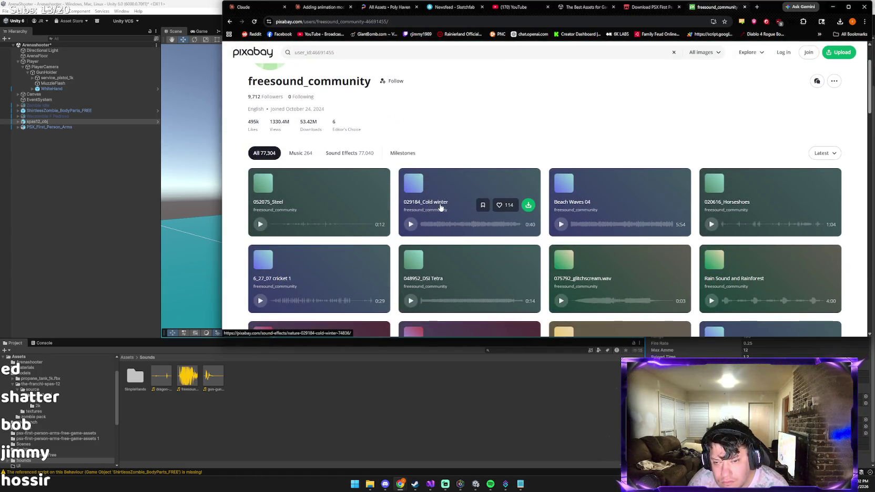
key("alt+Left")
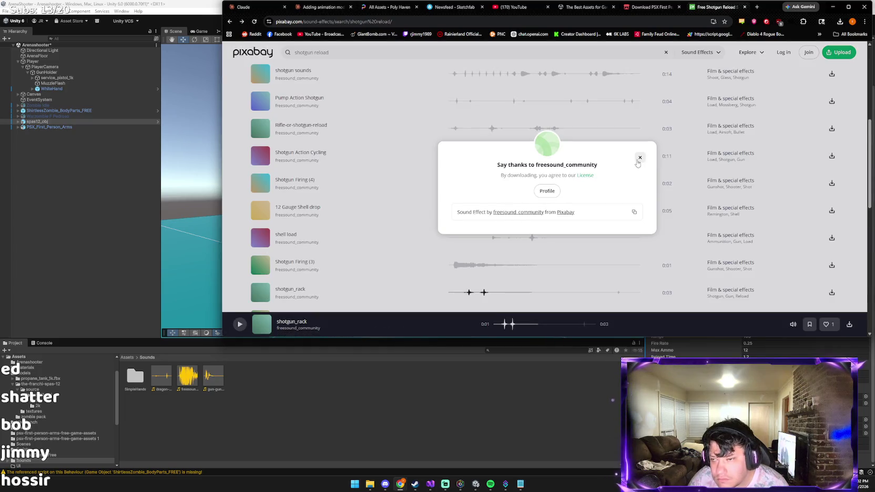
left_click(640, 157)
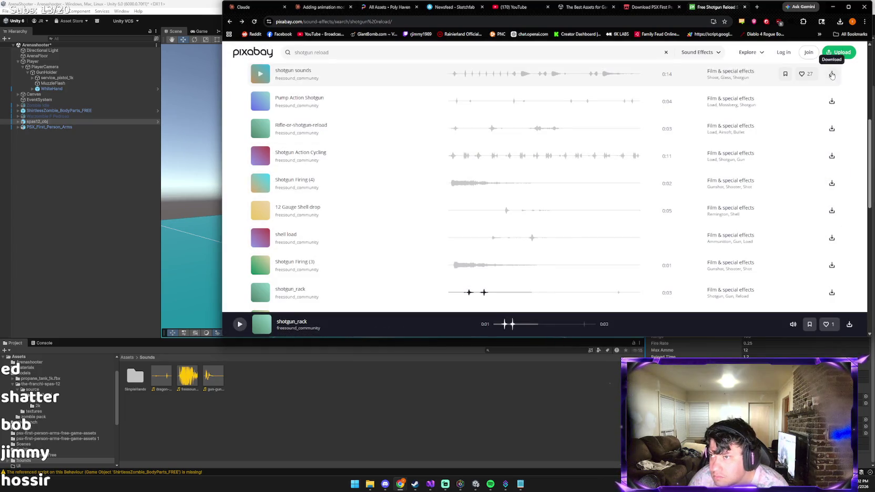
left_click(783, 52)
left_click(578, 138)
left_click(420, 284)
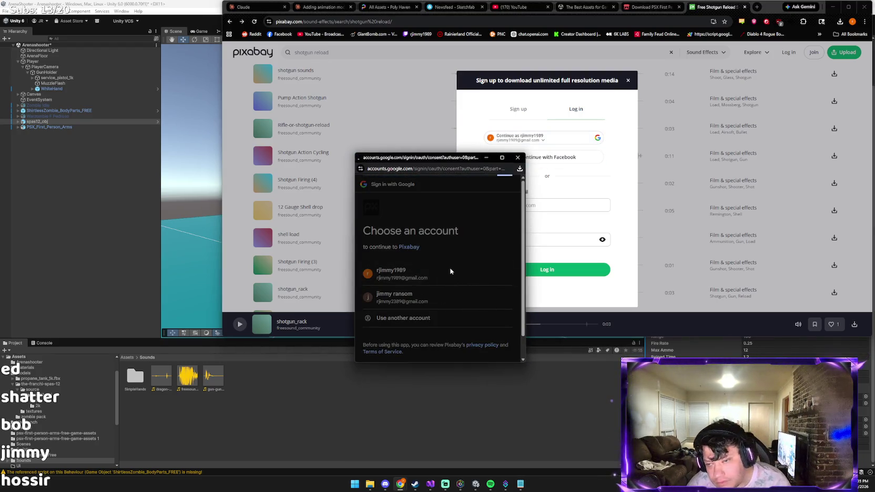
left_click(551, 269)
left_click(561, 148)
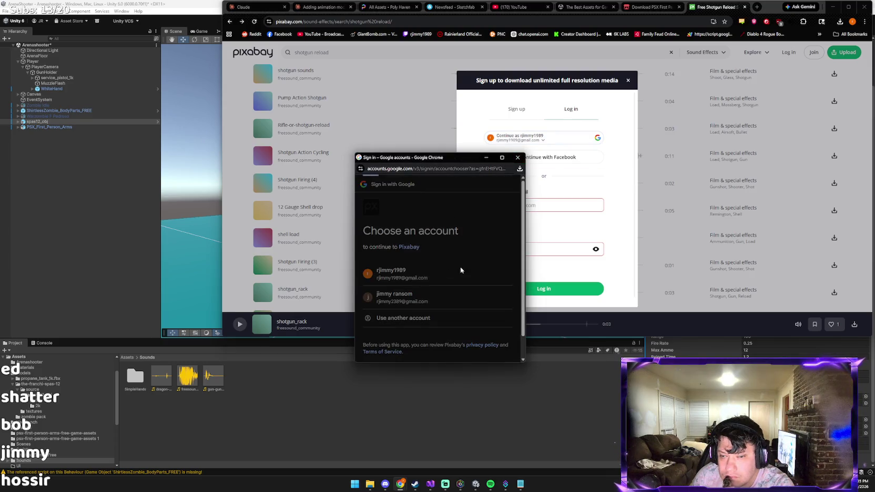
left_click(446, 272)
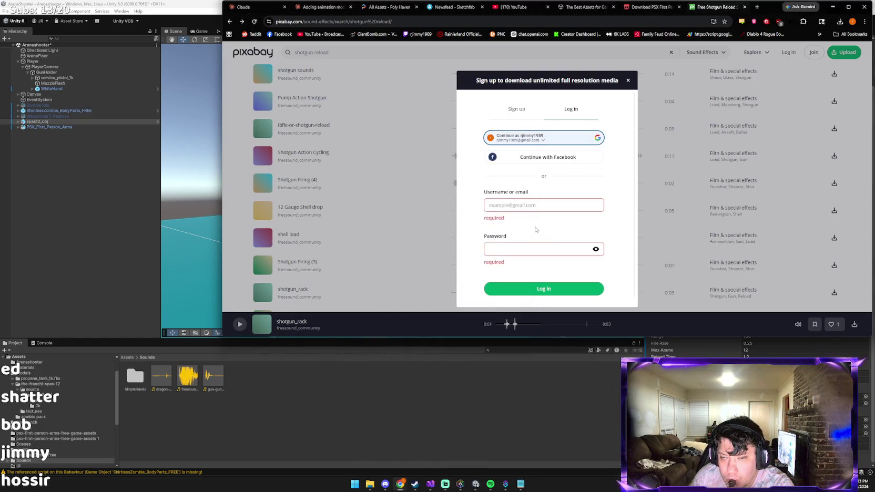
scroll(535, 230, "down", 1)
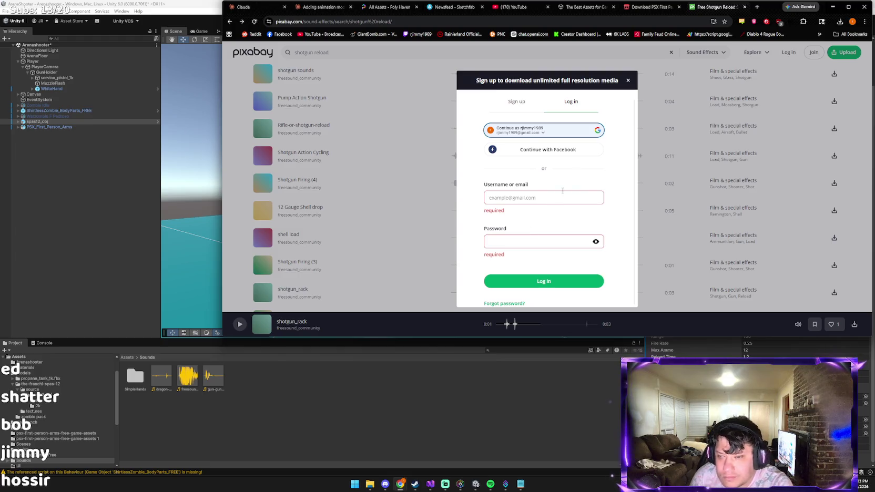
left_click(628, 80)
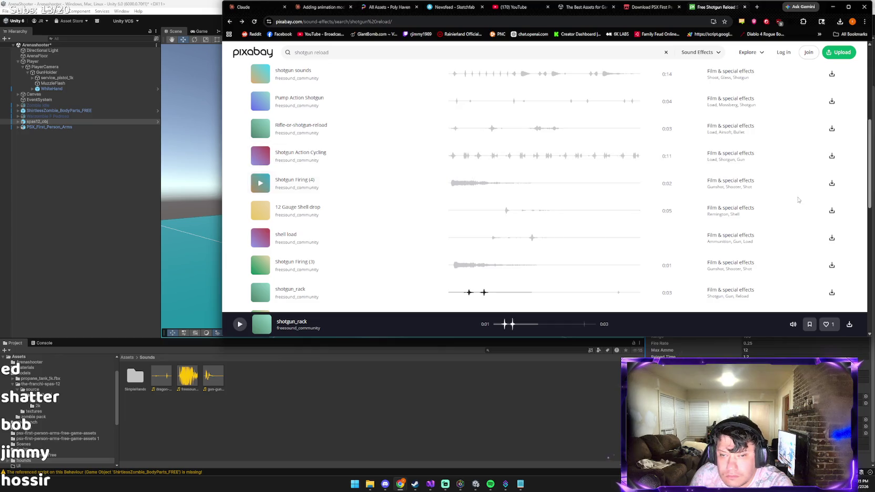
Preview 12 Gauge Shell drop, Shotgun Firing (4), Shotgun Action Cycling, Pump Action Shotgun and shotgun sounds.
left_click(261, 211)
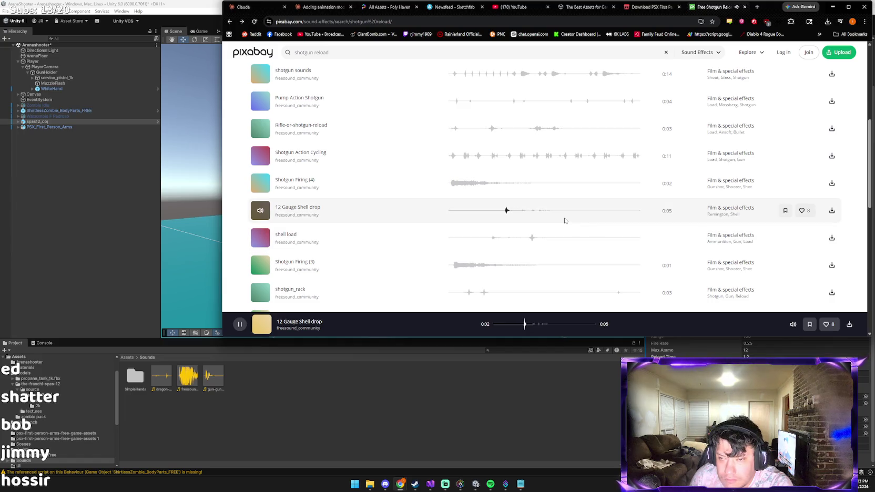
left_click(261, 184)
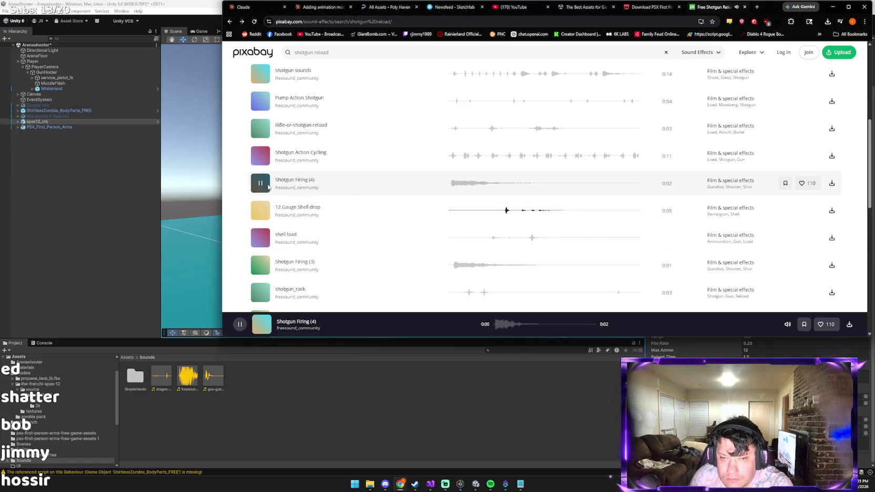
left_click(266, 158)
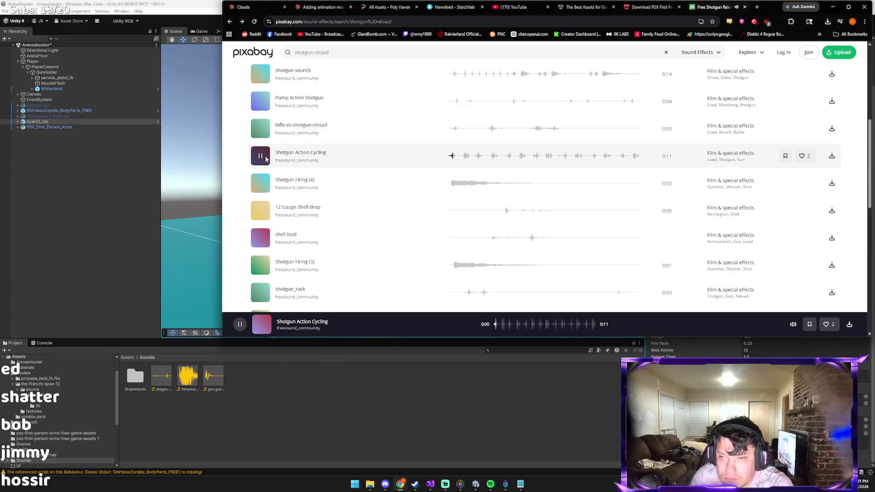
left_click(264, 158)
scroll(263, 163, "up", 2)
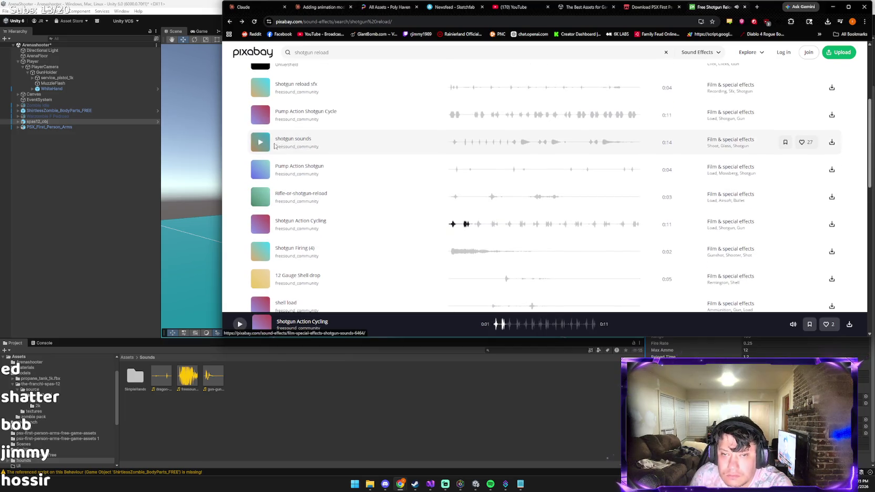
left_click(261, 169)
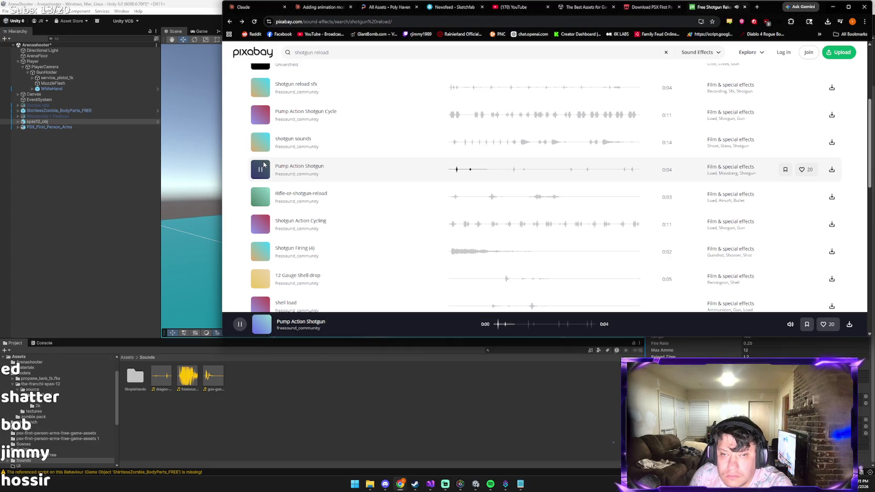
left_click(260, 142)
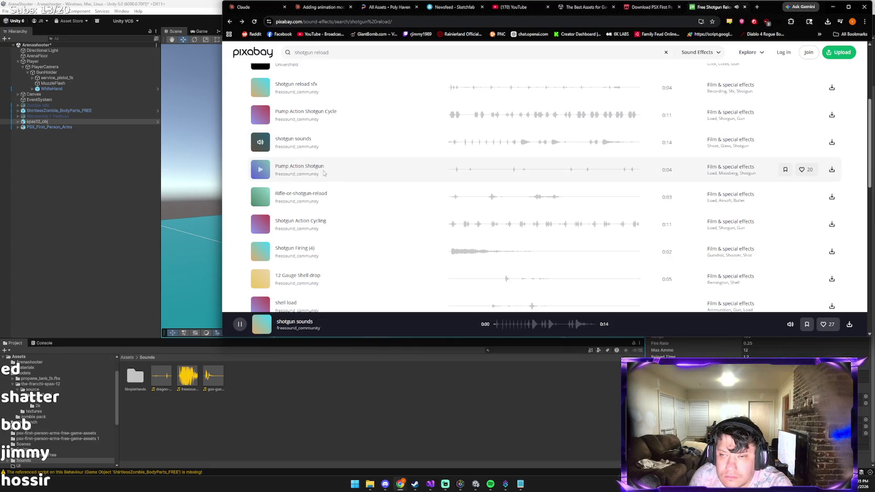
left_click(260, 142)
Preview Shotgun_Reload and 016685_G35-11-Shotgun with Reload.wav, then download 'Shotgun rack and shell drop'.
scroll(279, 242, "down", 5)
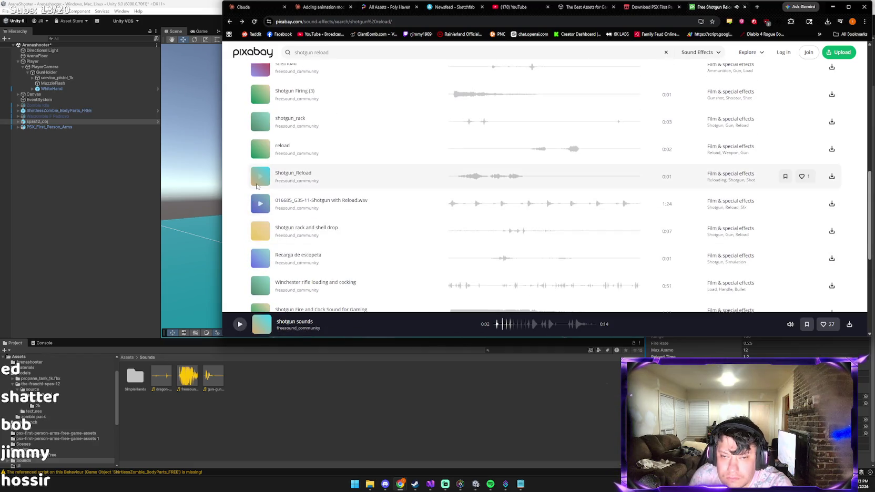
left_click(258, 183)
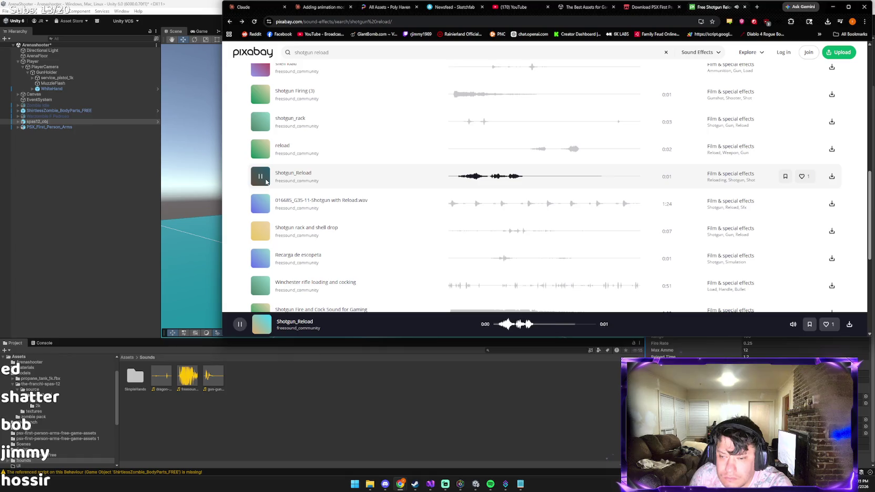
left_click(261, 206)
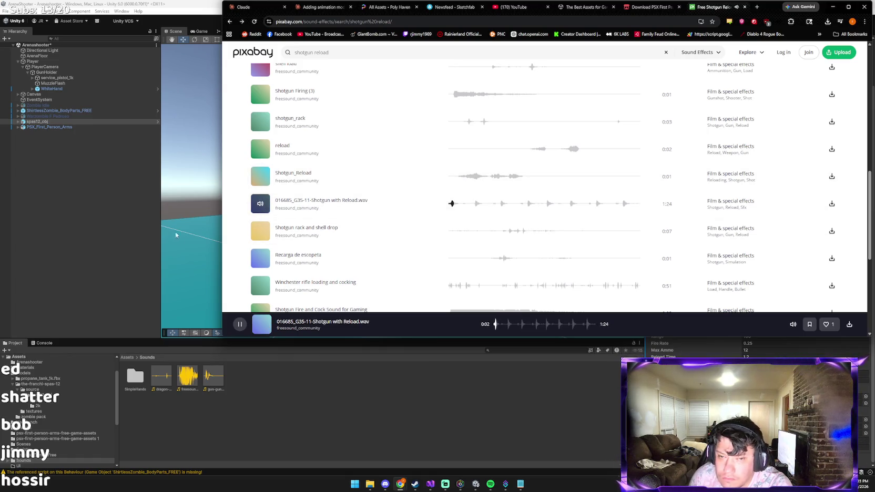
left_click(261, 231)
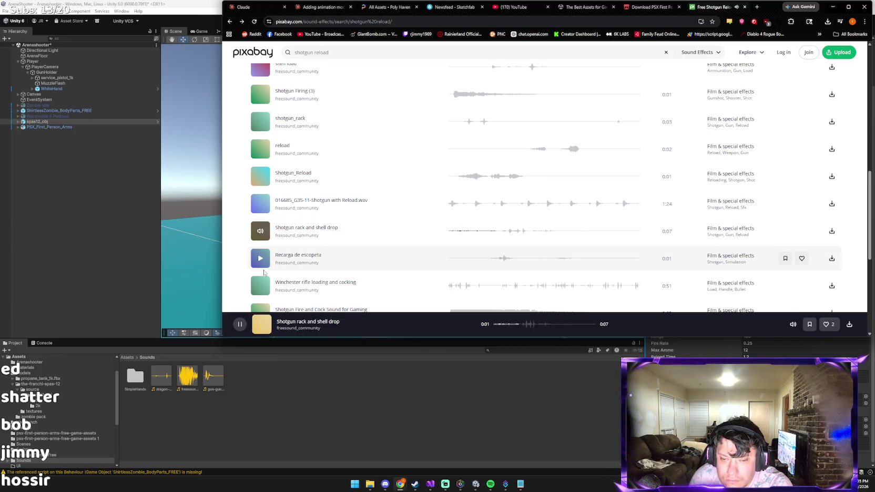
scroll(264, 273, "down", 3)
scroll(284, 250, "up", 3)
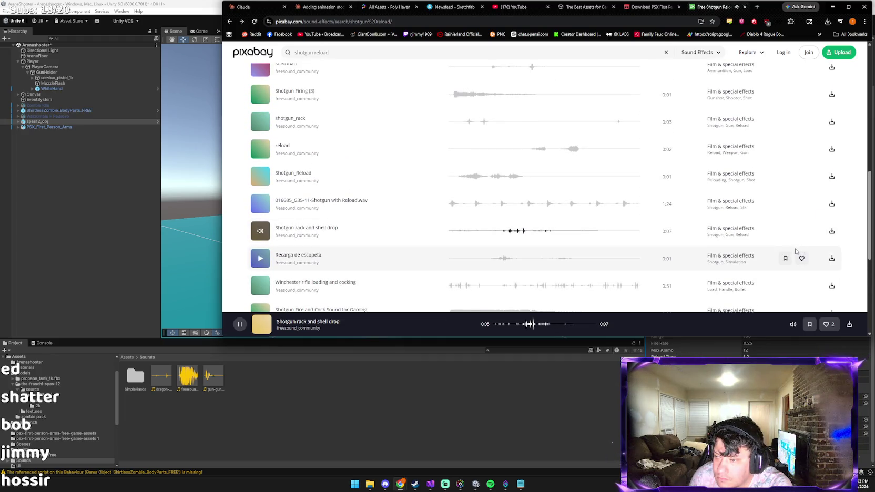
left_click(832, 230)
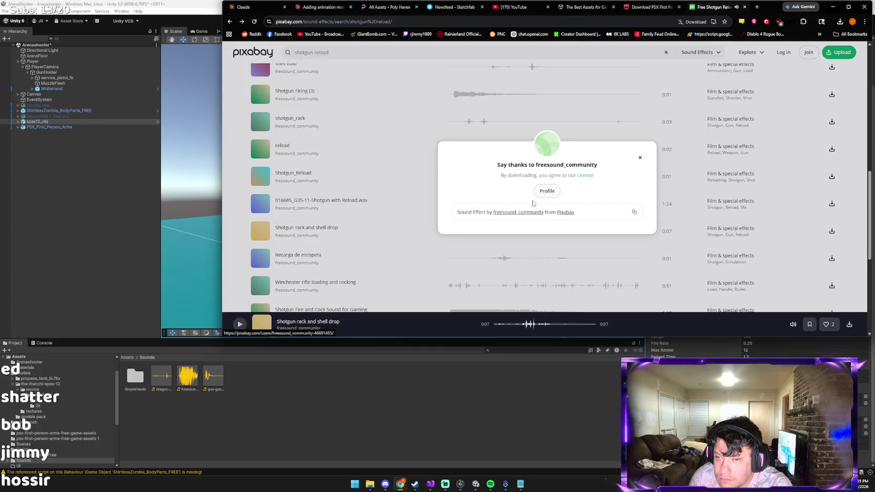
Try following freesound_community via Google sign-in, then dismiss the sign-up prompt and close the profile tab.
left_click(545, 192)
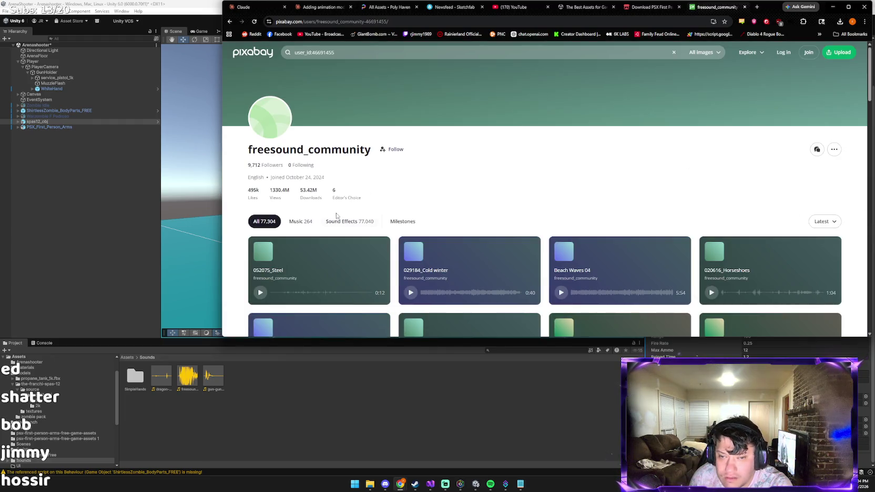
left_click(388, 150)
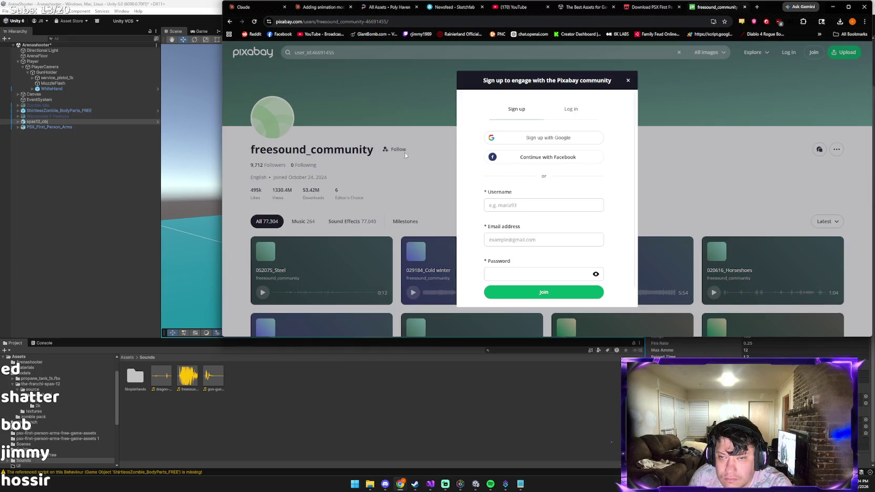
left_click(534, 139)
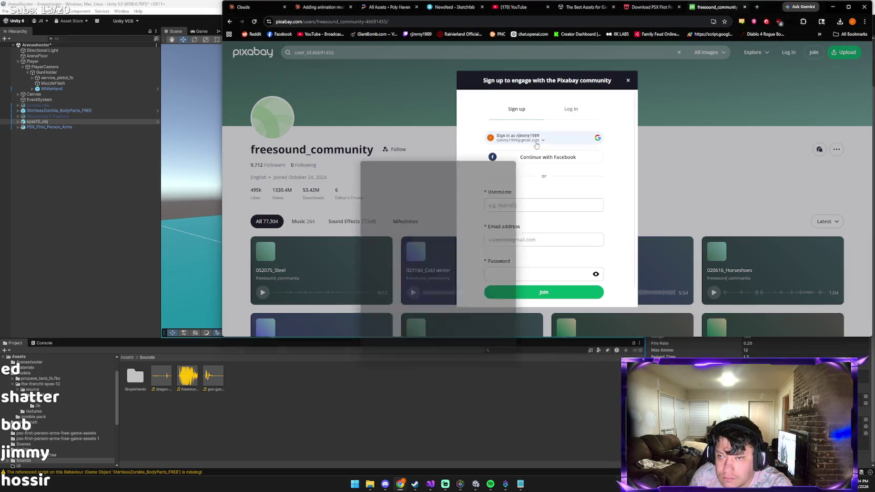
left_click(416, 278)
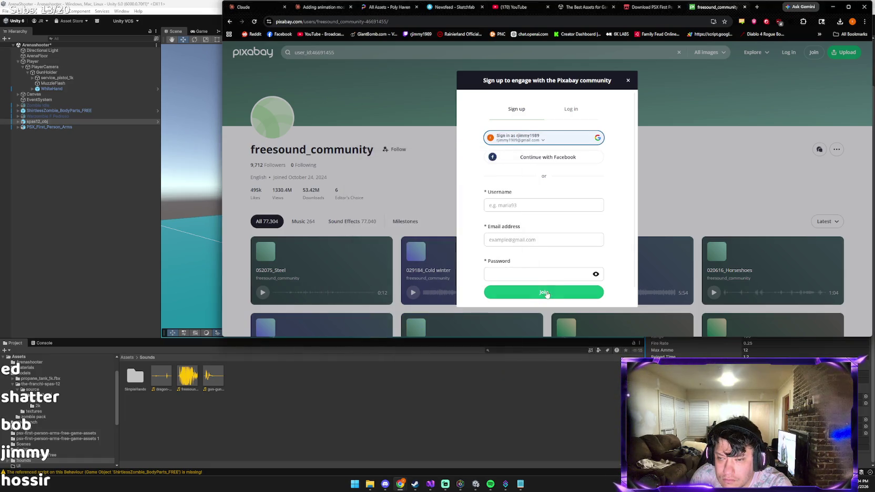
scroll(523, 303, "down", 1)
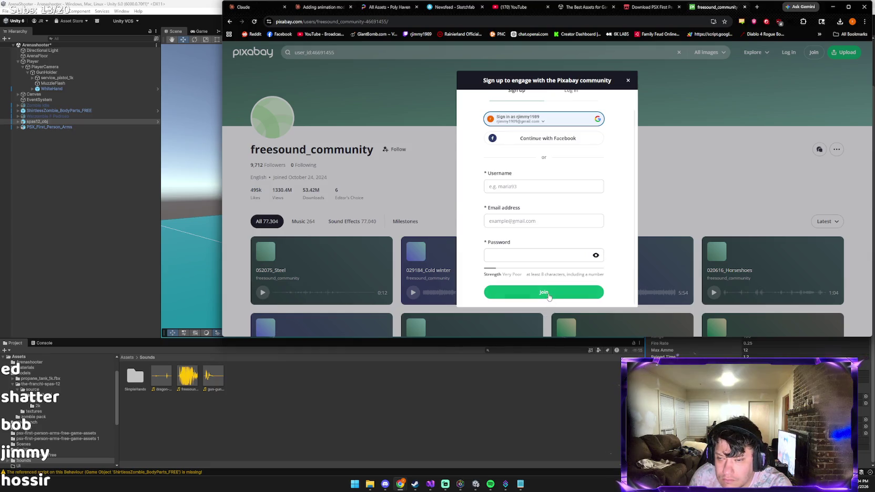
left_click(229, 205)
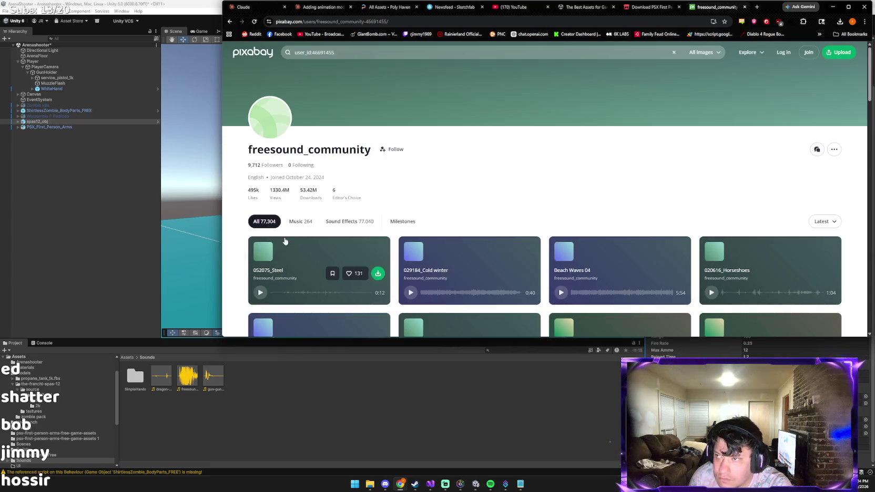
middle_click(702, 9)
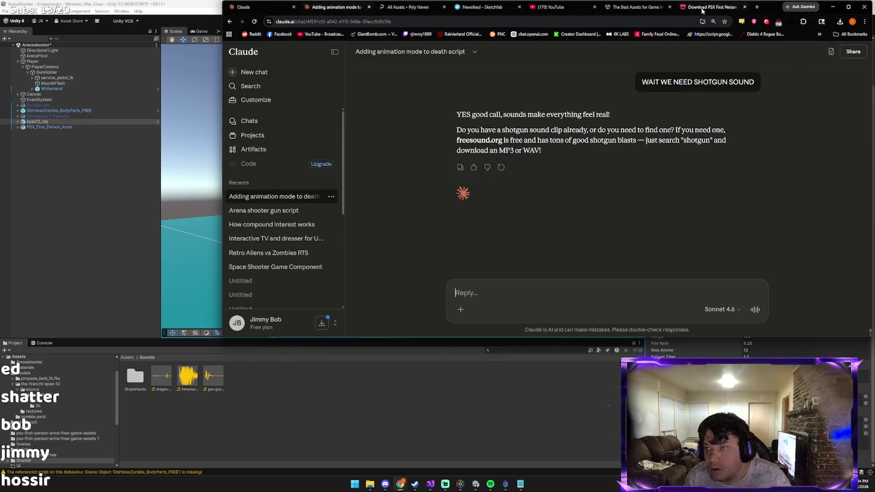
Search Google for 'shotgun reloading' in a new tab, then refine it to 'shotgun reloading.WAV'.
left_click(758, 7)
type("SHOT")
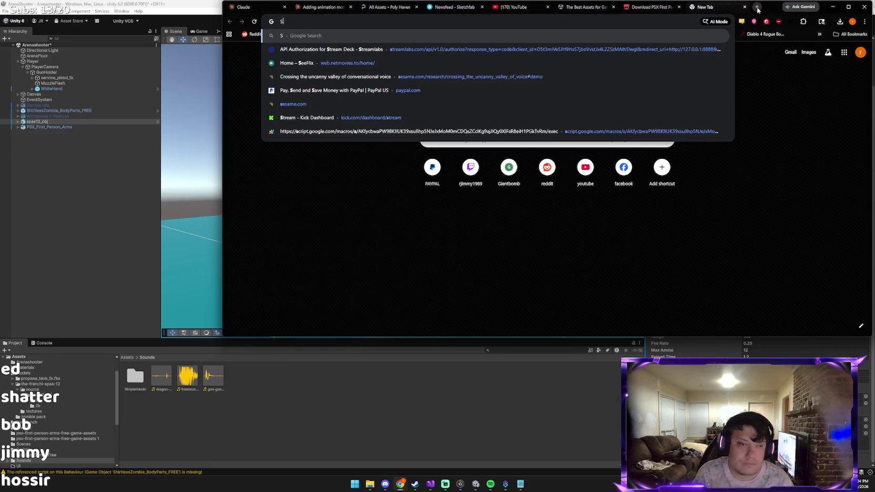
type("GUN RELOA")
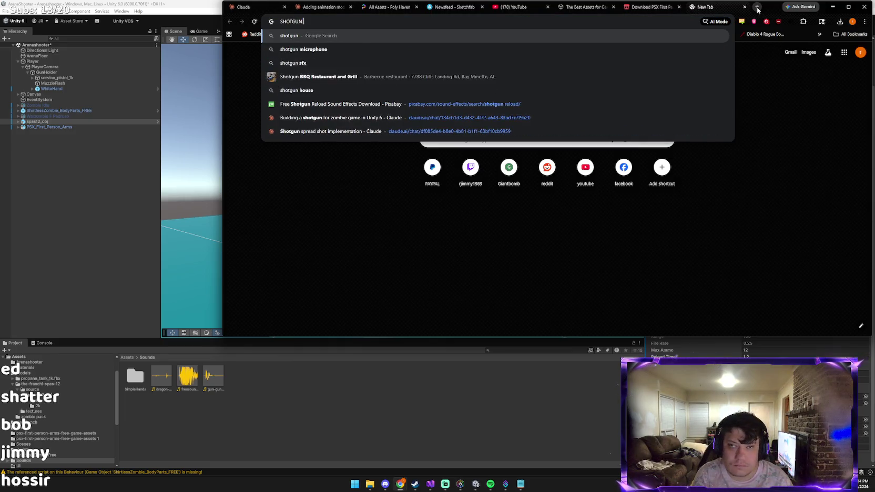
key("BackSpace")
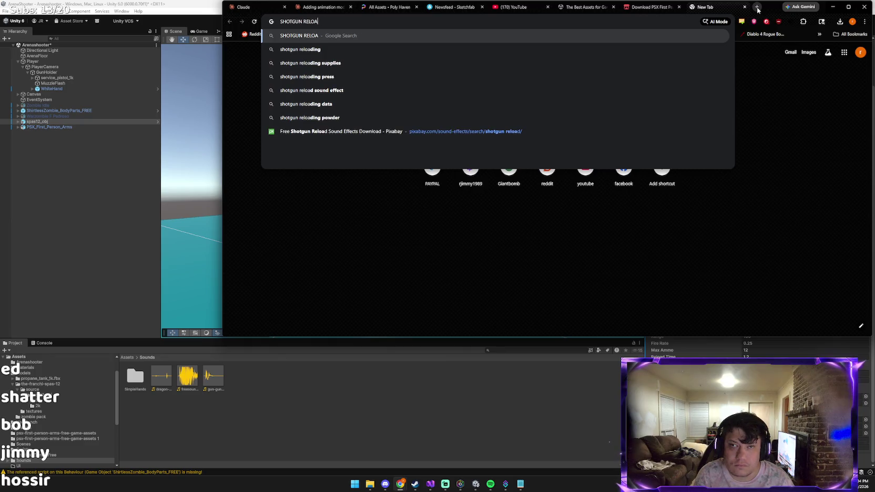
key("Down")
key("Return")
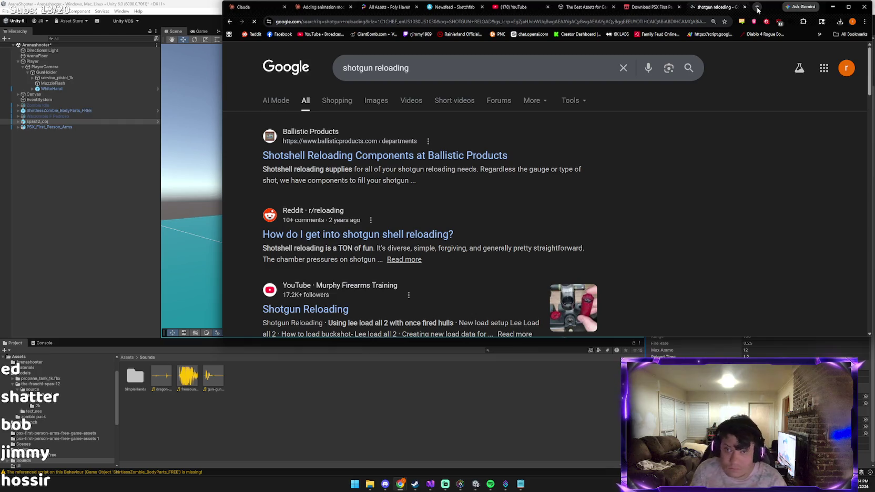
left_click(530, 70)
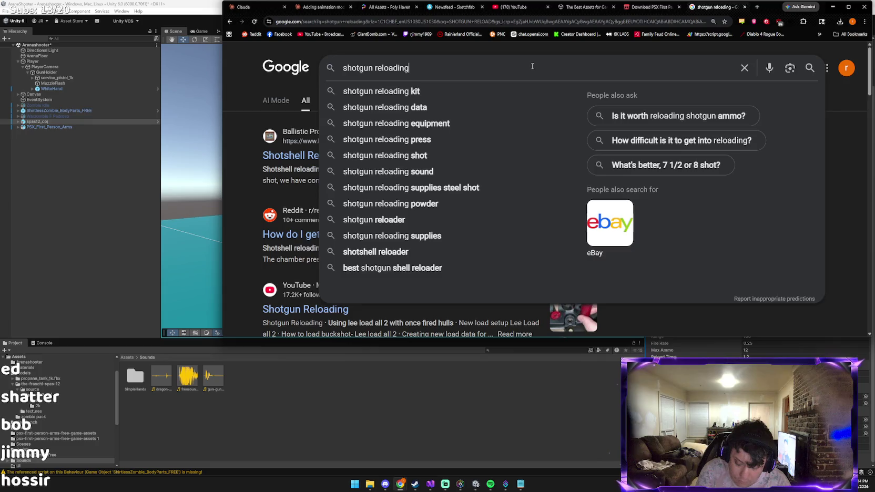
type(".WAV")
key("Return")
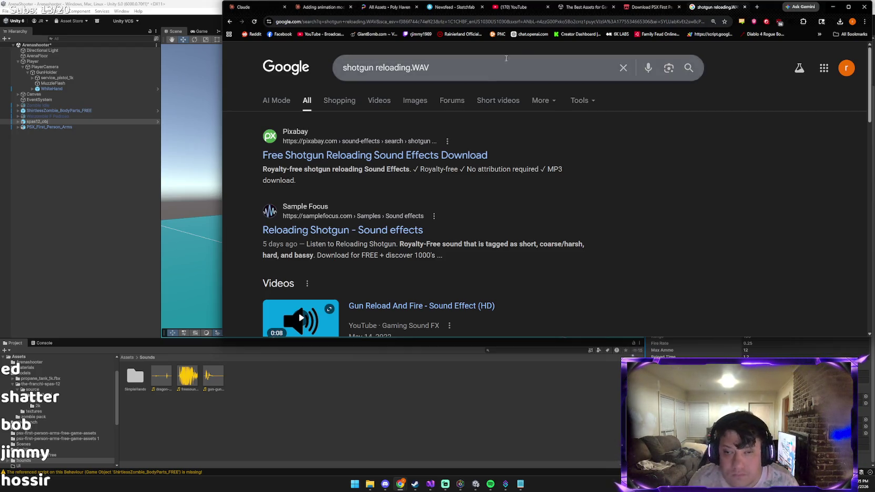
Preview the Sample Focus 'Reloading Shotgun' sound and download a similar Reloading Shotgun sample.
left_click(354, 232)
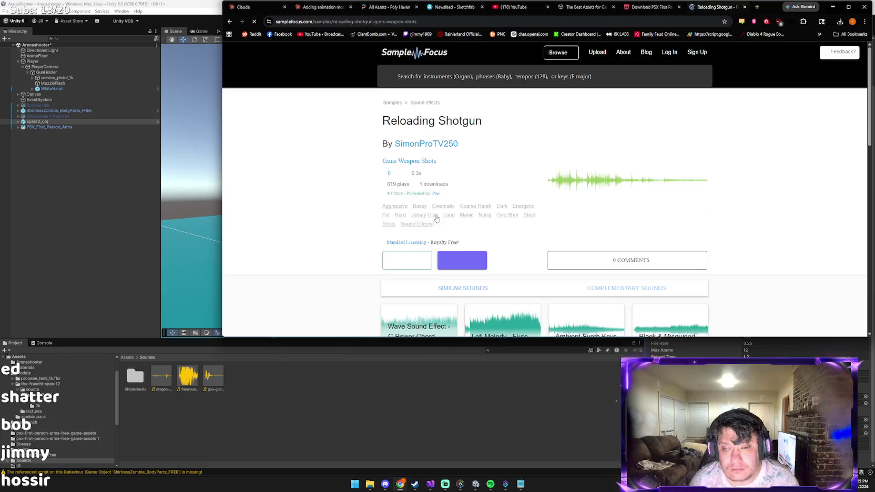
left_click(426, 258)
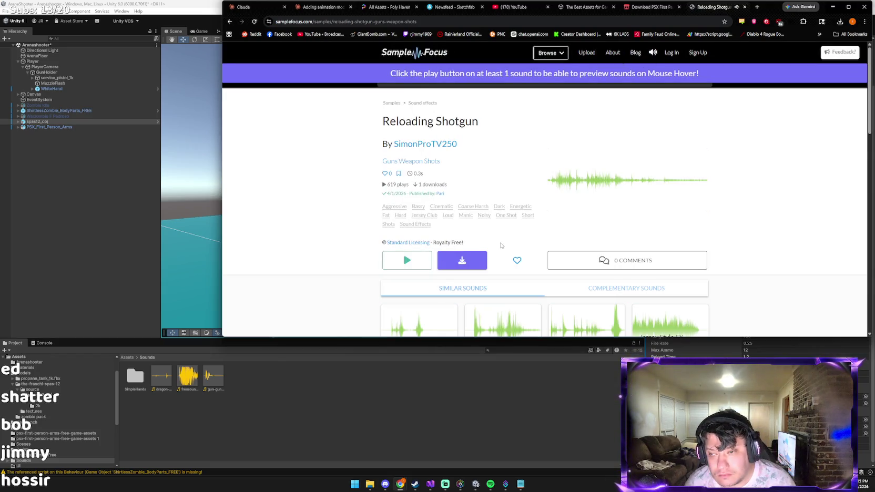
left_click(399, 267)
scroll(426, 252, "down", 3)
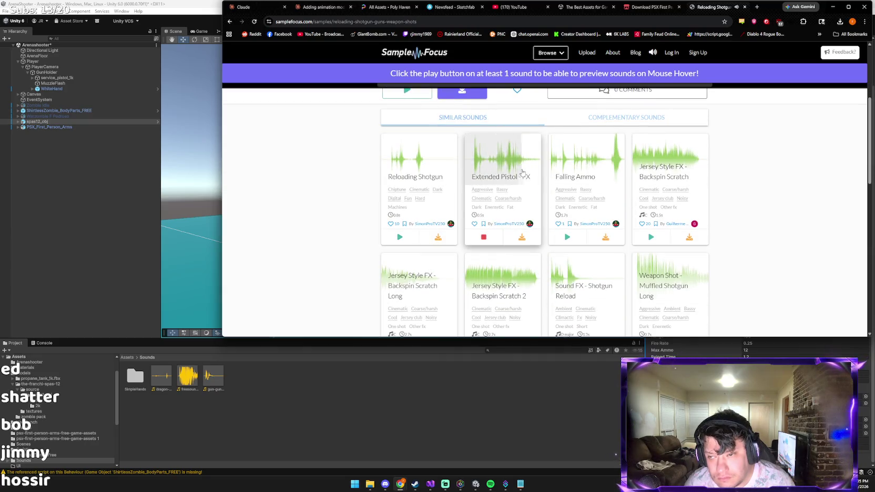
left_click(446, 168)
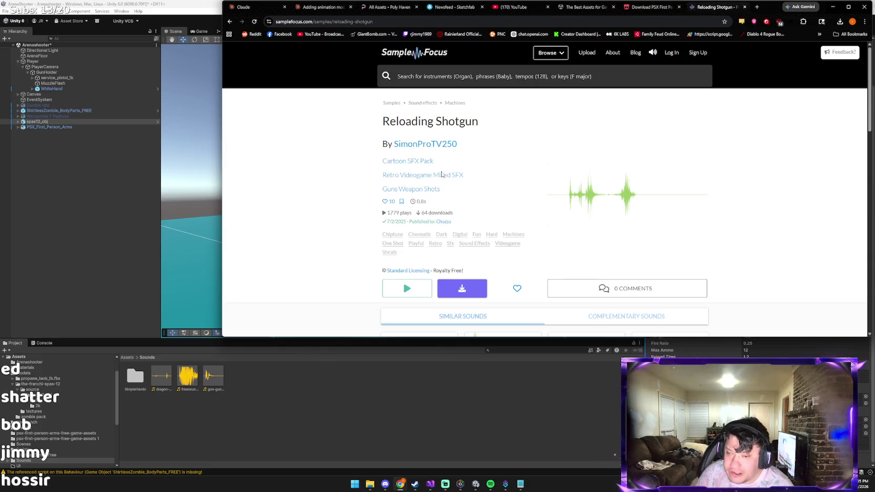
left_click(462, 289)
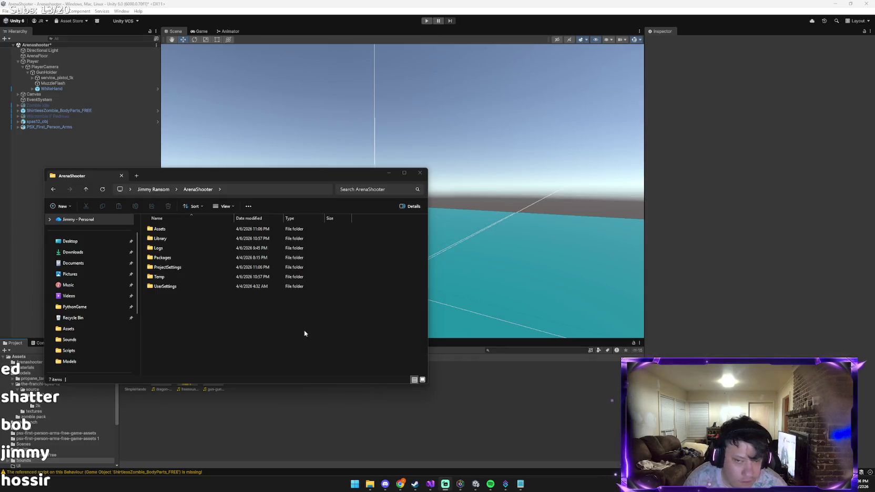
Open Assets/Sounds in the project folder and play the dragon-studio-gun-reload-504026 MP3.
double_click(200, 229)
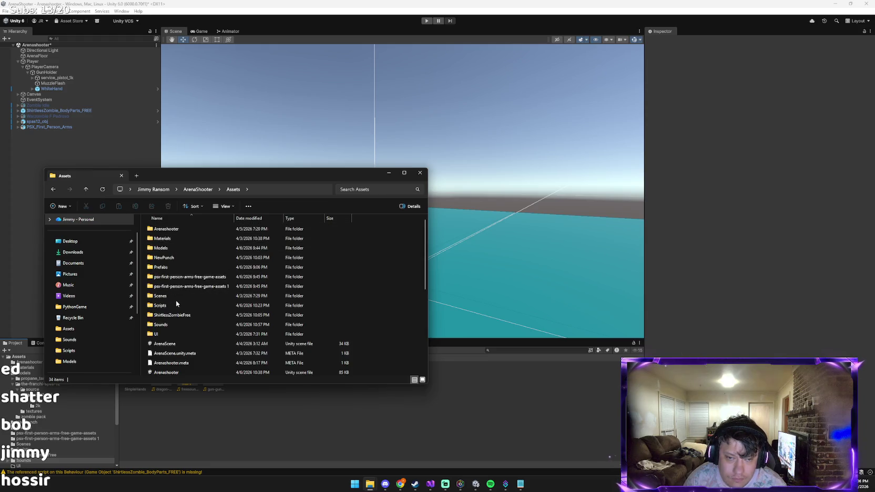
double_click(168, 325)
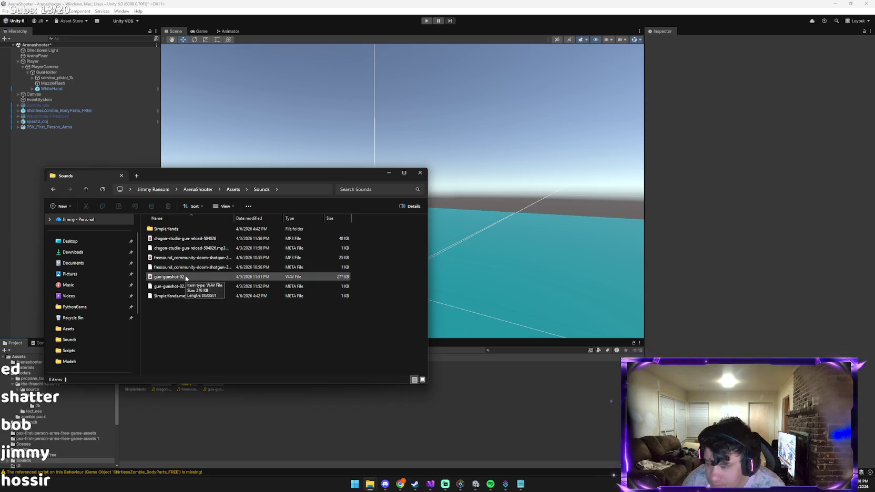
left_click(189, 241)
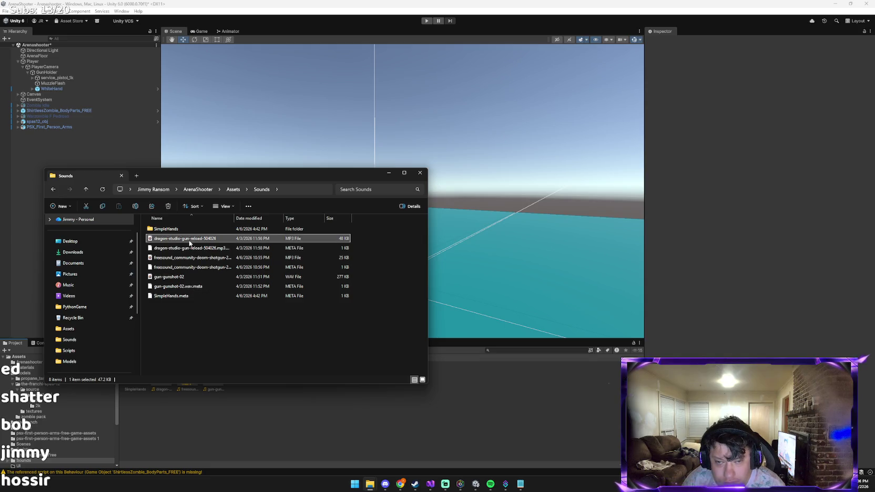
right_click(190, 243)
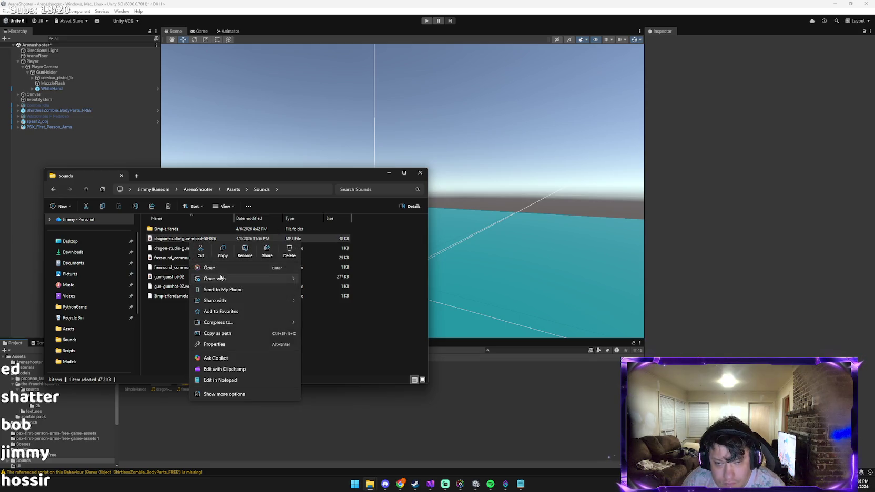
left_click(265, 267)
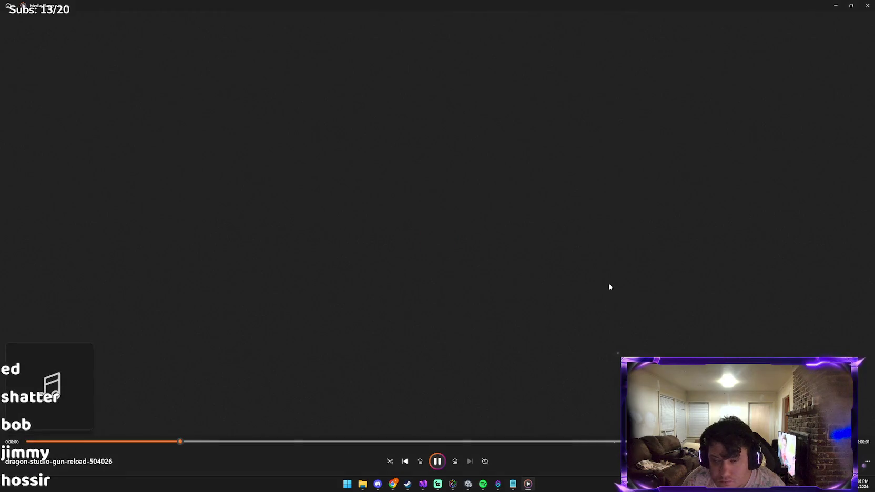
left_click(867, 7)
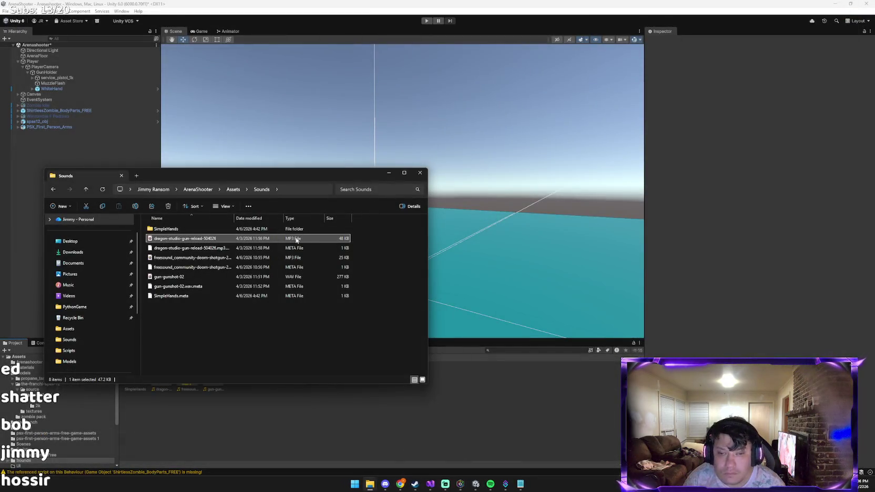
Drag the reload MP3 and its META file into Unity's Sounds folder in the Project panel.
mouse_move(279, 233)
left_mouse_down()
mouse_move(386, 299)
mouse_move(357, 241)
mouse_move(532, 428)
mouse_move(518, 419)
left_mouse_up()
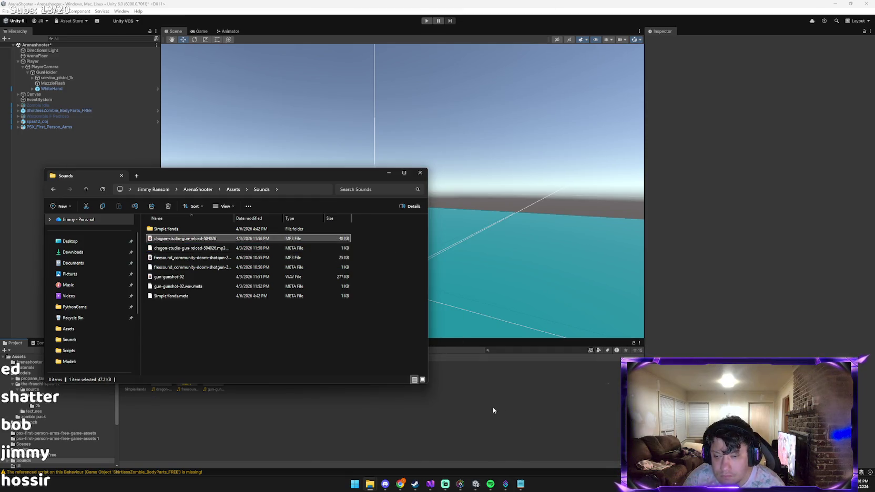
left_click(493, 407)
mouse_move(370, 484)
left_click(367, 437)
mouse_move(210, 239)
left_mouse_down()
mouse_move(299, 430)
mouse_move(297, 452)
left_mouse_up()
mouse_move(517, 383)
left_mouse_down()
mouse_move(482, 405)
mouse_move(210, 298)
left_mouse_up()
mouse_move(197, 250)
left_mouse_down()
mouse_move(204, 246)
mouse_move(492, 459)
left_mouse_up()
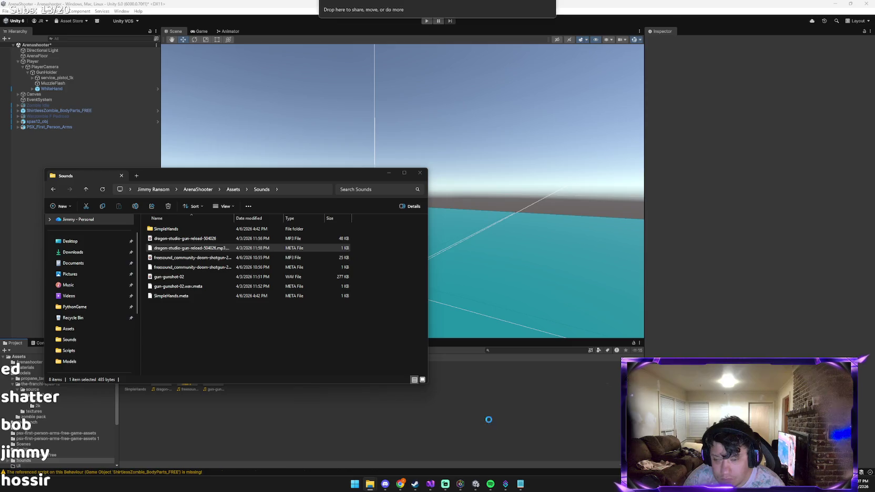
left_click_drag(489, 423, 434, 433)
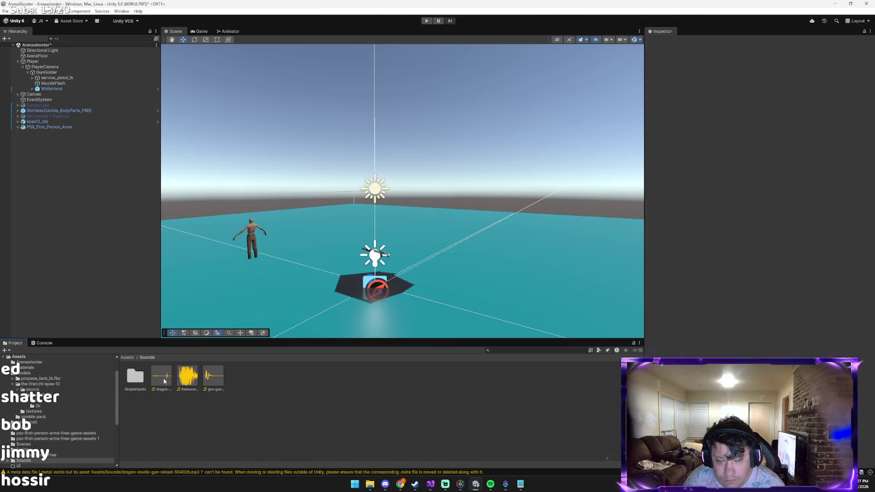
Select spas12_obj and scroll the Inspector down to its Gun (Script) settings.
left_click(80, 122)
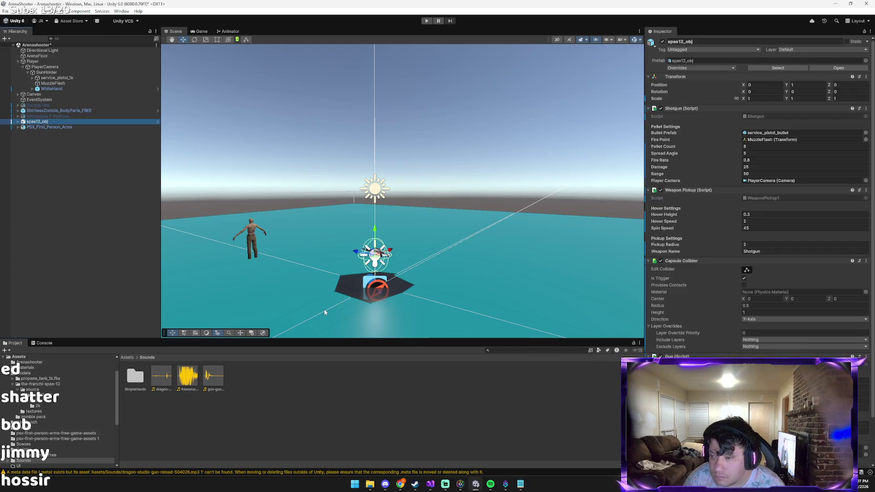
scroll(831, 355, "down", 3)
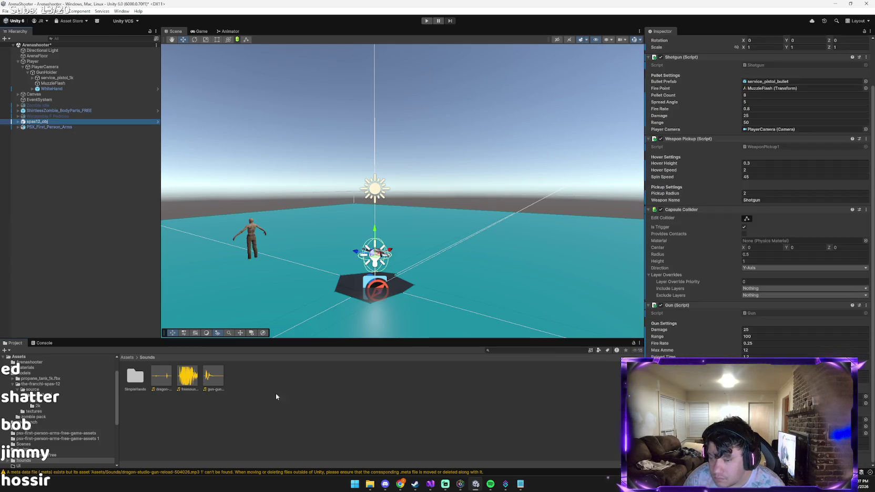
left_click_drag(163, 385, 805, 390)
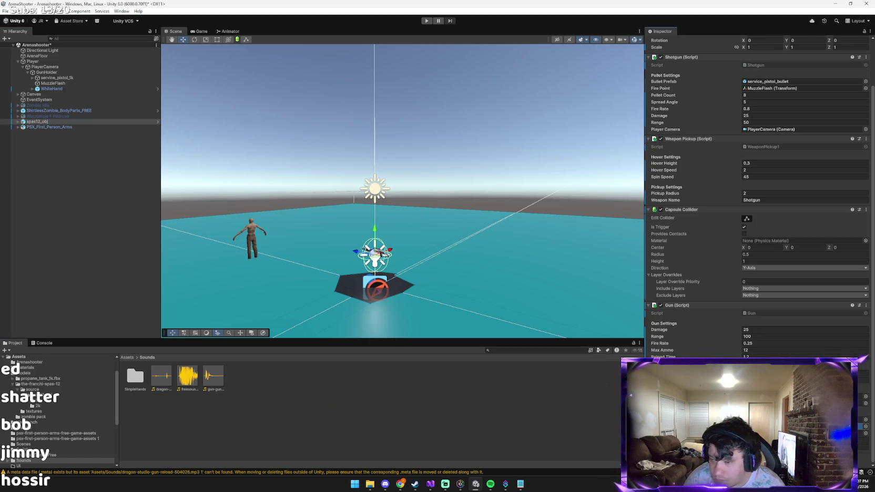